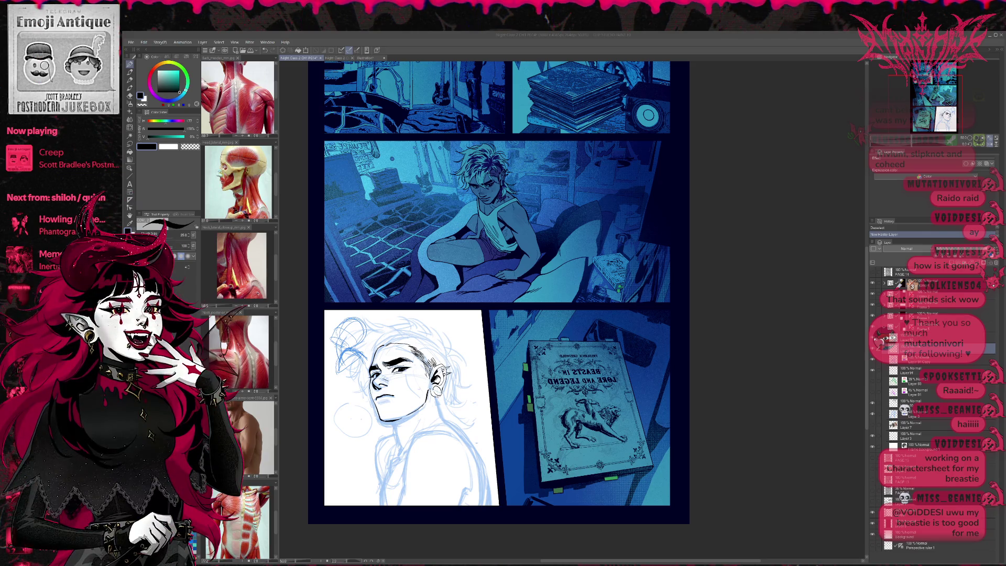
Step: Switch canvas tabs to show the annotated character design sheet instead of the comic page
{"action": "key", "text": "ctrl+shift+Tab"}
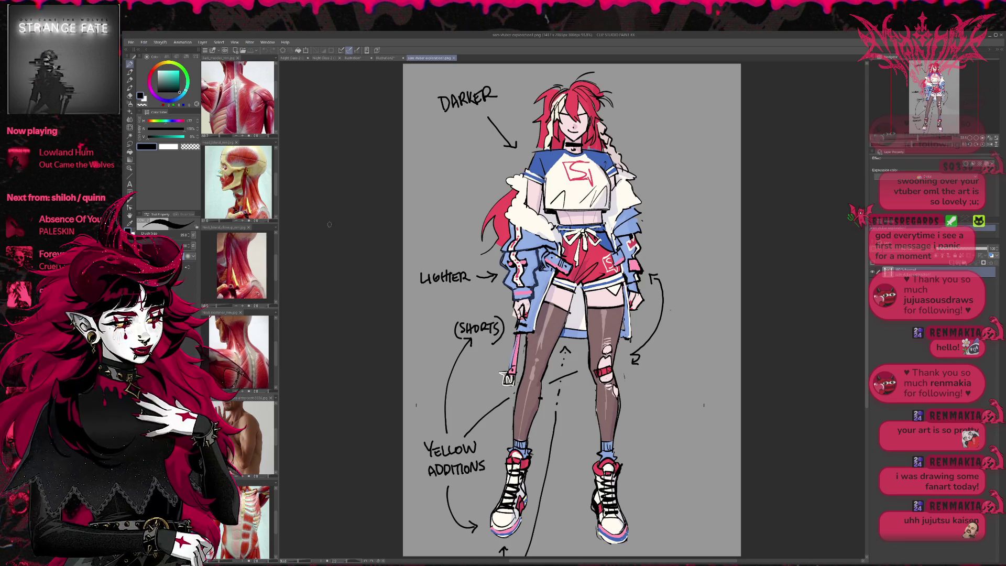
Step: Add a new layer to the character sheet, then close the character design document
{"action": "key", "text": "ctrl+shift+n"}
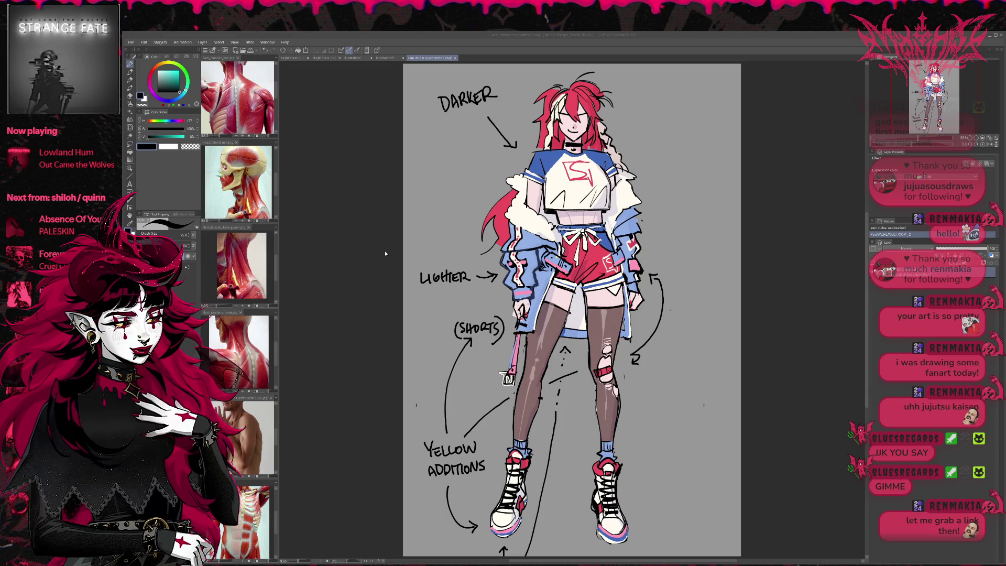
{"action": "key", "text": "ctrl+w"}
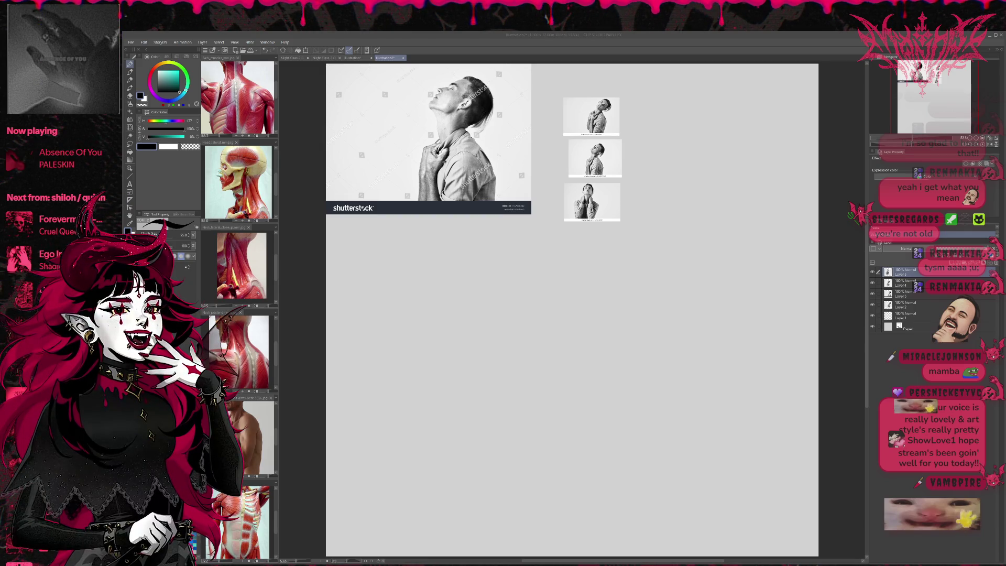
Step: Paste the seated shirtless man photo and place it just below the head-tilt photo
{"action": "key", "text": "ctrl+v"}
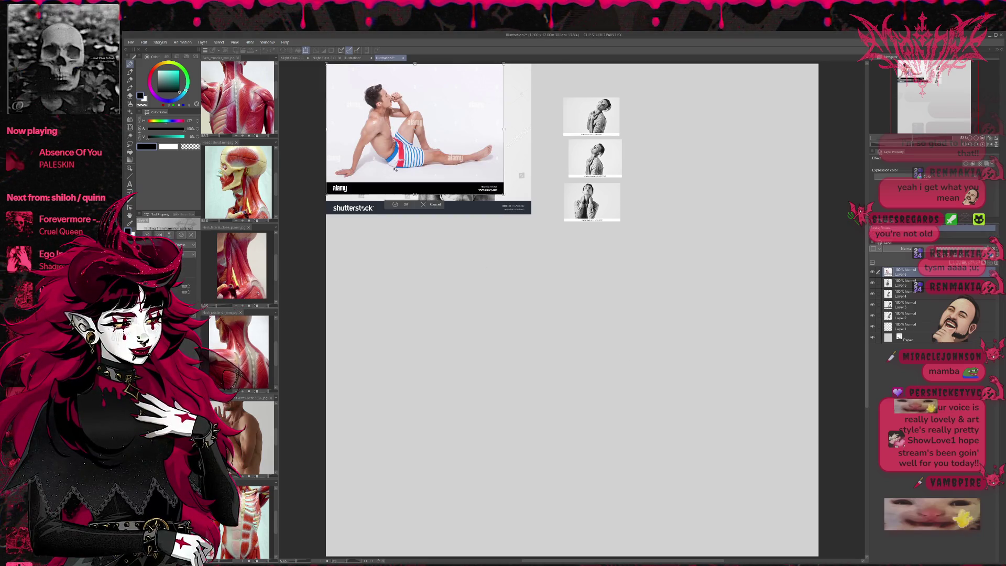
{"action": "key", "text": "ctrl+t"}
{"action": "left_click_drag", "start_coordinate": [414, 267], "coordinate": [414, 283]}
{"action": "key", "text": "Return"}
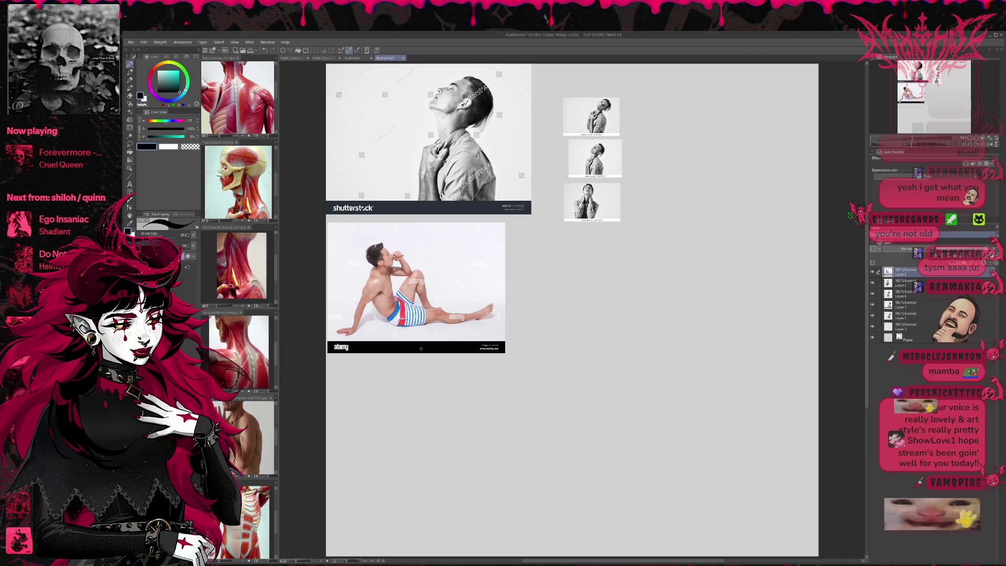
Step: Pan around the head-tilt photo and skip to the next music track
{"action": "scroll", "coordinate": [447, 305], "scroll_direction": "up", "scroll_amount": 3}
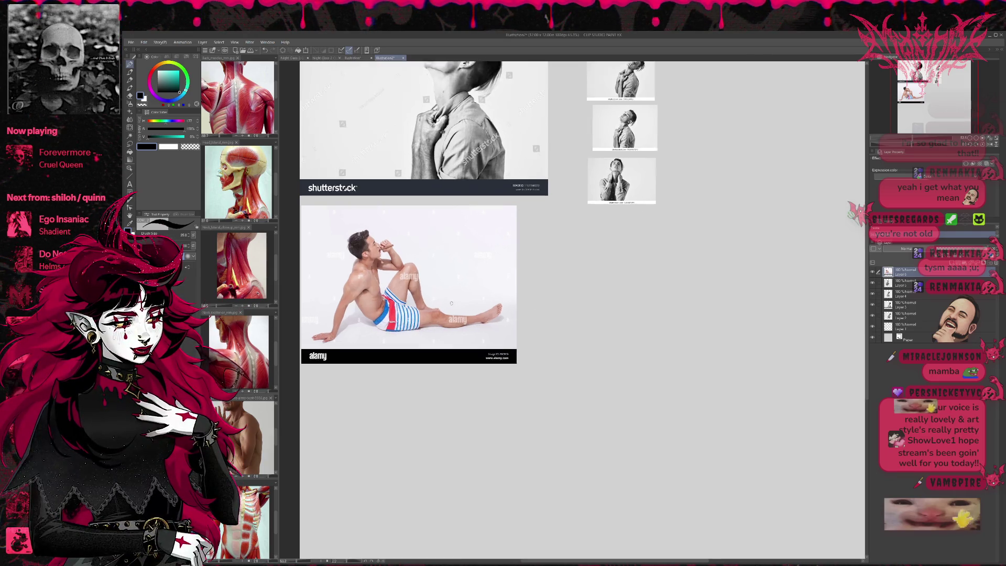
{"action": "scroll", "coordinate": [444, 330], "scroll_direction": "up", "scroll_amount": 1}
{"action": "mouse_move", "coordinate": [414, 212]}
{"action": "left_mouse_down"}
{"action": "mouse_move", "coordinate": [447, 322]}
{"action": "mouse_move", "coordinate": [513, 359]}
{"action": "left_mouse_up"}
{"action": "scroll", "coordinate": [514, 360], "scroll_direction": "down", "scroll_amount": 3}
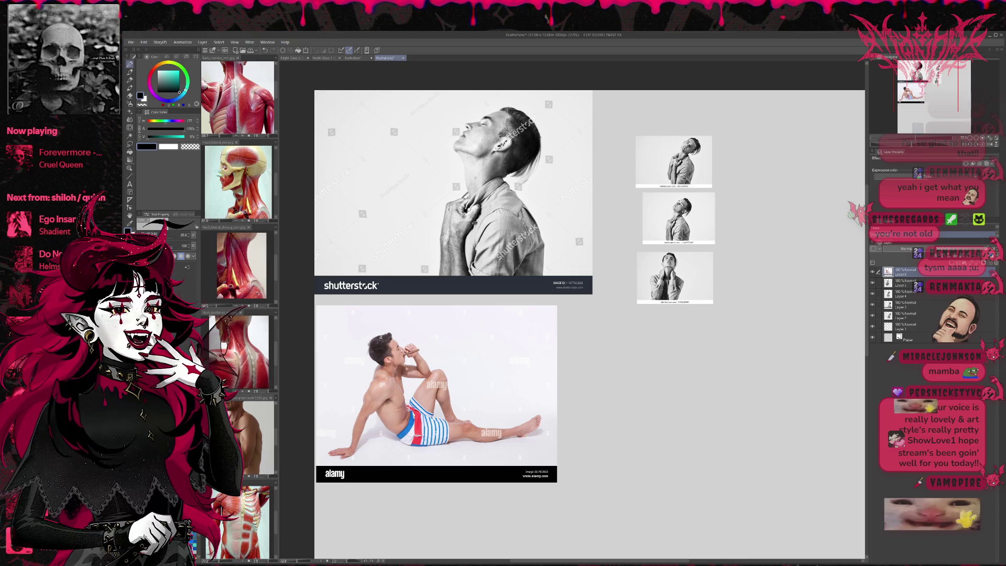
{"action": "mouse_move", "coordinate": [90, 62]}
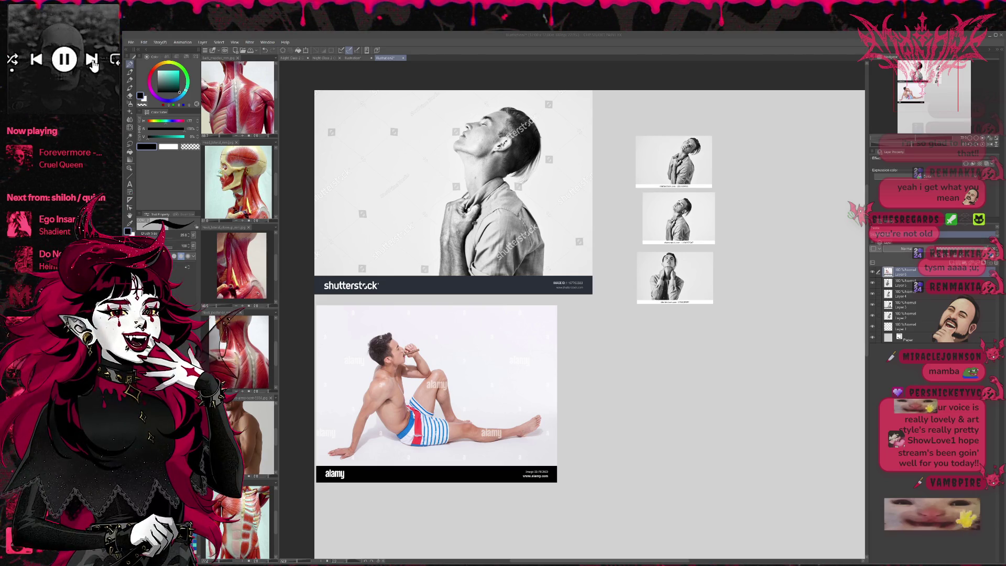
{"action": "left_click", "coordinate": [93, 60]}
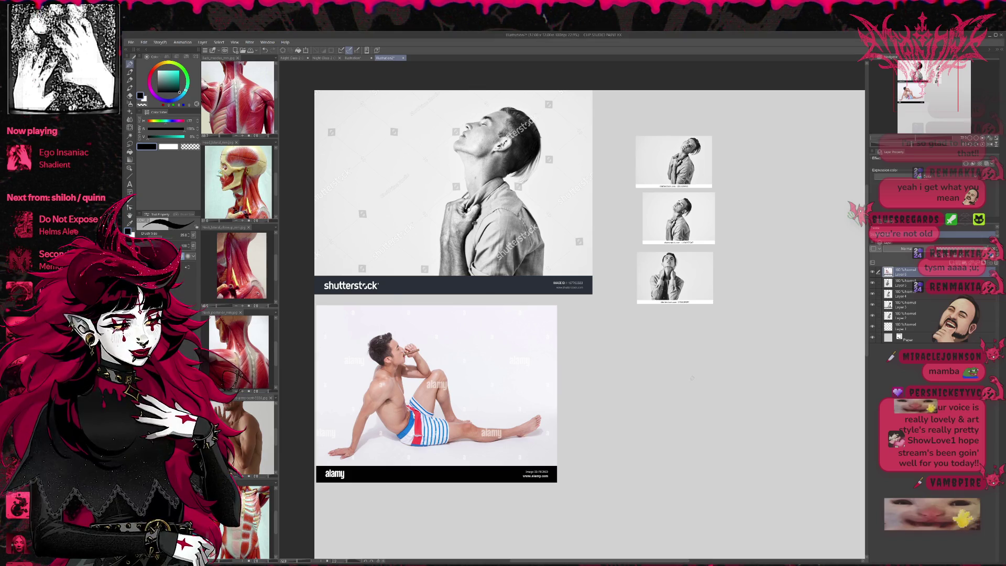
Step: Recenter the view on the whole board and transform the small thumbnail layer
{"action": "scroll", "coordinate": [693, 388], "scroll_direction": "down", "scroll_amount": 4}
{"action": "mouse_move", "coordinate": [693, 388]}
{"action": "left_mouse_down"}
{"action": "mouse_move", "coordinate": [557, 391]}
{"action": "mouse_move", "coordinate": [486, 281]}
{"action": "left_mouse_up"}
{"action": "scroll", "coordinate": [528, 391], "scroll_direction": "down", "scroll_amount": 1}
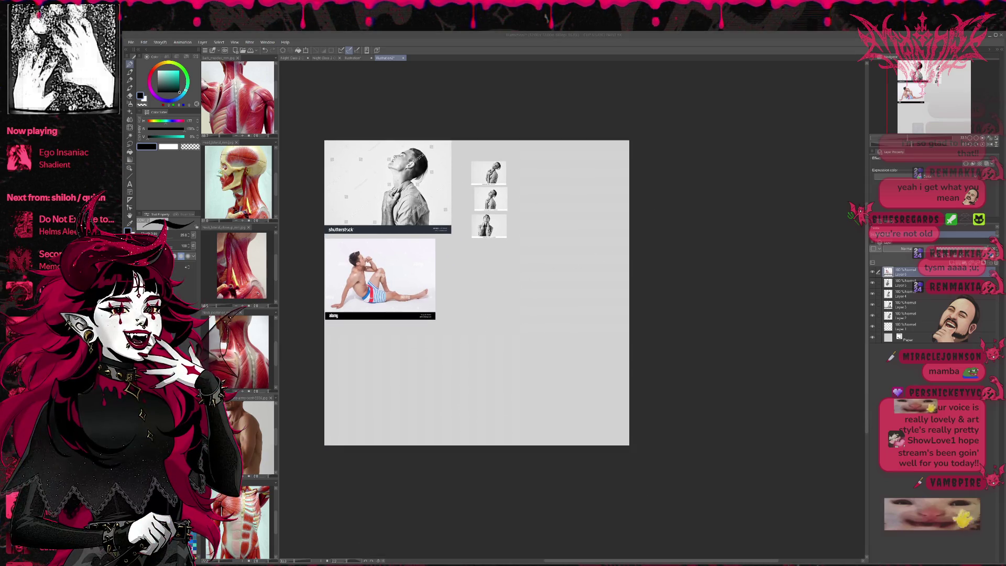
{"action": "scroll", "coordinate": [618, 293], "scroll_direction": "up", "scroll_amount": 1}
{"action": "left_click_drag", "start_coordinate": [612, 295], "coordinate": [702, 358]}
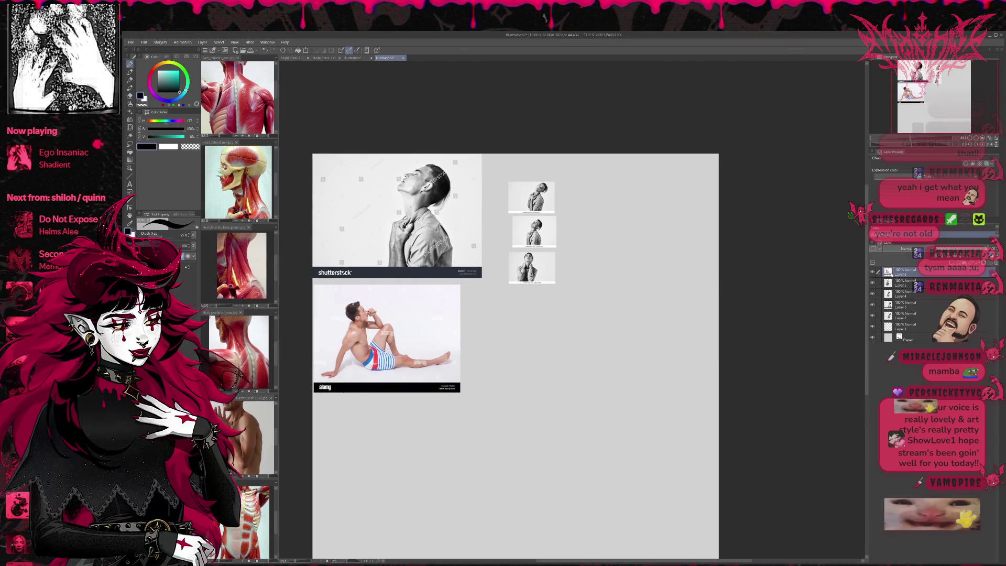
{"action": "left_click", "coordinate": [897, 314]}
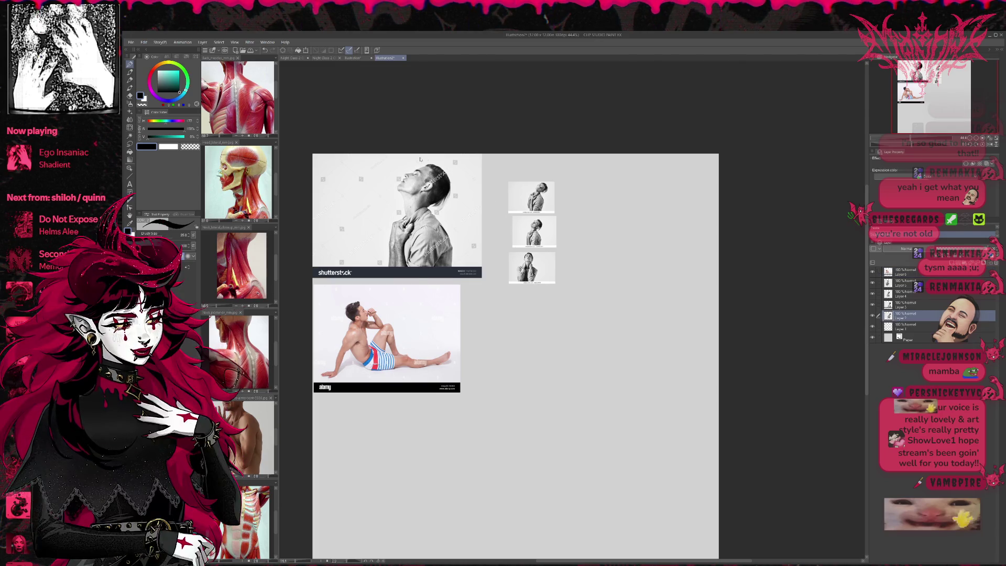
{"action": "key", "text": "ctrl+t"}
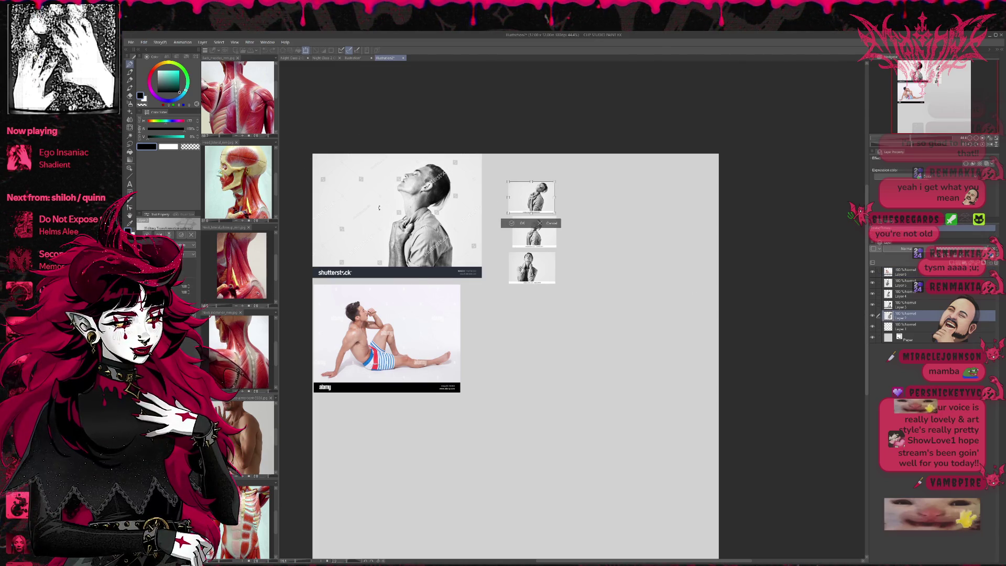
{"action": "left_click", "coordinate": [513, 222]}
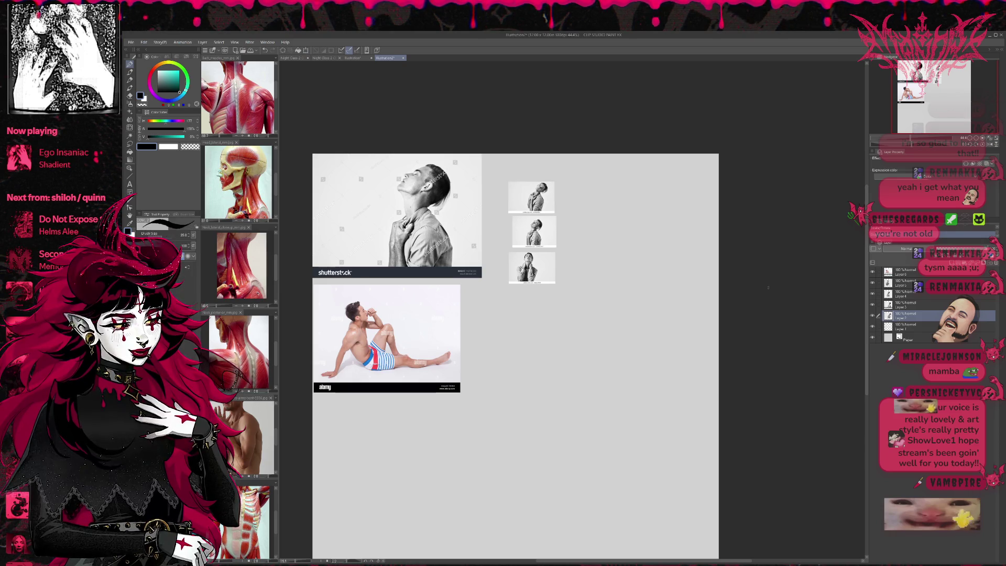
Step: Shrink the large head-tilt photo into a thumbnail at the board's top right
{"action": "left_click", "coordinate": [900, 305]}
{"action": "key", "text": "ctrl+t"}
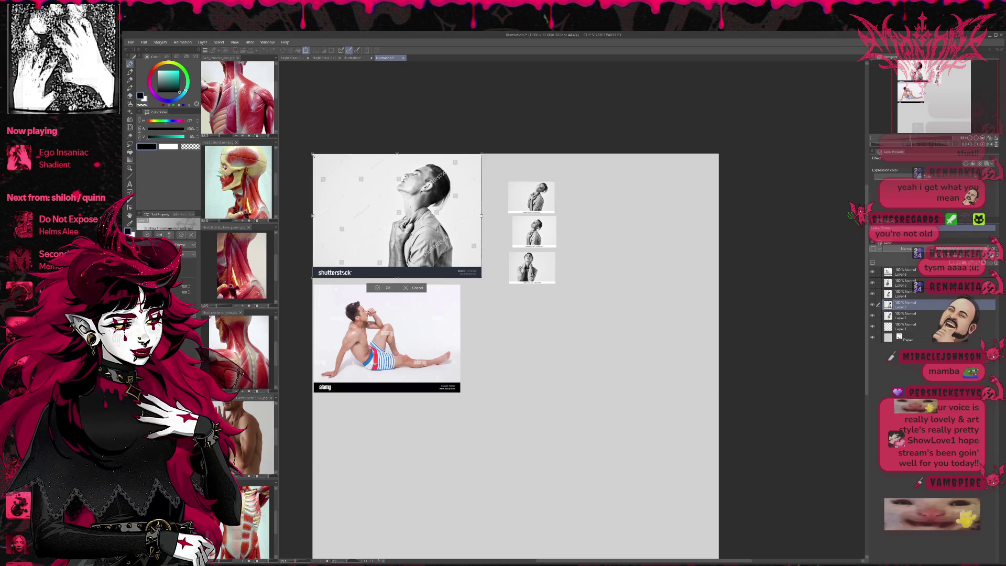
{"action": "mouse_move", "coordinate": [313, 154]}
{"action": "left_mouse_down"}
{"action": "mouse_move", "coordinate": [400, 218]}
{"action": "mouse_move", "coordinate": [425, 252]}
{"action": "mouse_move", "coordinate": [655, 174]}
{"action": "left_mouse_up"}
{"action": "left_click", "coordinate": [661, 211]}
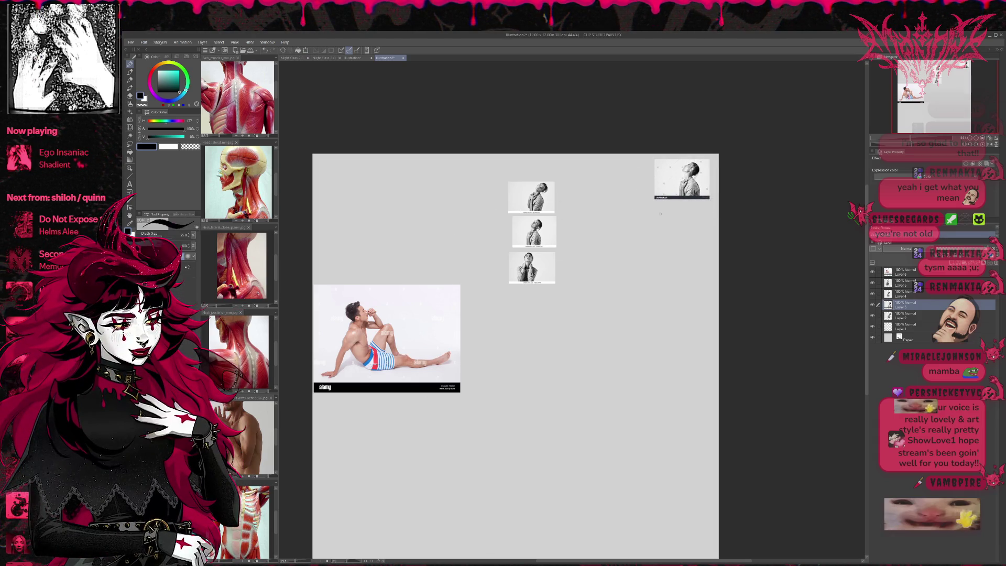
Step: Stack the three selected thumbnail layers together below the top-right photo
{"action": "left_click", "coordinate": [911, 293]}
{"action": "left_click", "coordinate": [909, 282], "text": "ctrl"}
{"action": "left_click", "coordinate": [910, 315], "text": "ctrl"}
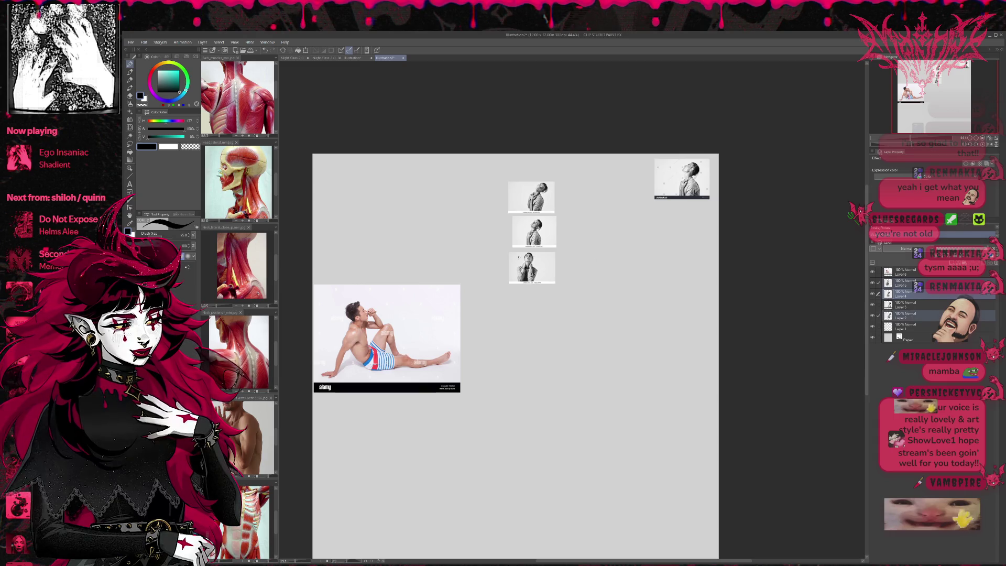
{"action": "key", "text": "ctrl+t"}
{"action": "mouse_move", "coordinate": [519, 258]}
{"action": "left_mouse_down"}
{"action": "mouse_move", "coordinate": [667, 281]}
{"action": "mouse_move", "coordinate": [654, 323]}
{"action": "left_mouse_up"}
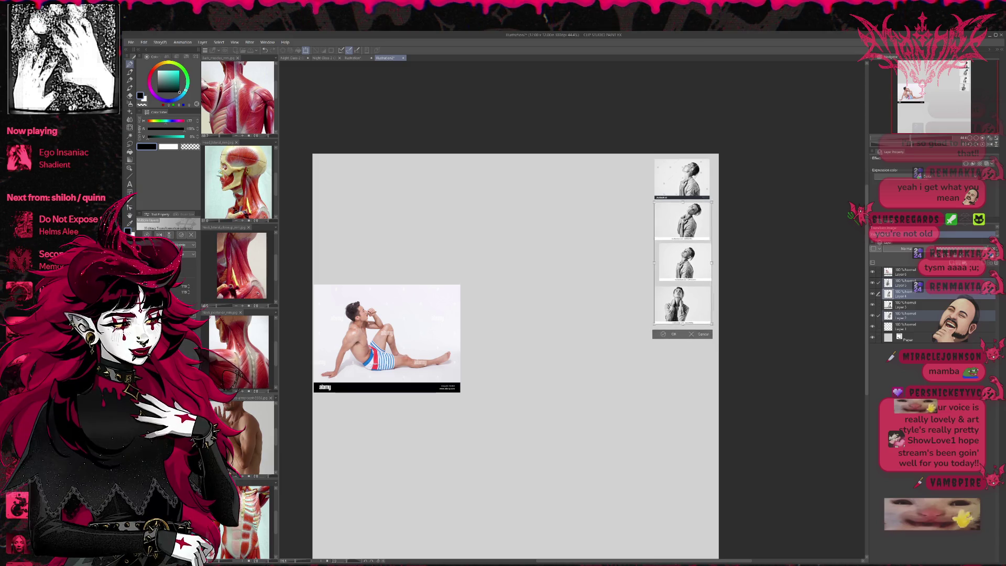
{"action": "key", "text": "Return"}
Step: Move the seated-man photo up beside the thumbnail column
{"action": "left_click", "coordinate": [905, 272]}
{"action": "key", "text": "ctrl+t"}
{"action": "mouse_move", "coordinate": [409, 343]}
{"action": "left_mouse_down"}
{"action": "mouse_move", "coordinate": [595, 212]}
{"action": "mouse_move", "coordinate": [593, 236]}
{"action": "left_mouse_up"}
{"action": "key", "text": "Return"}
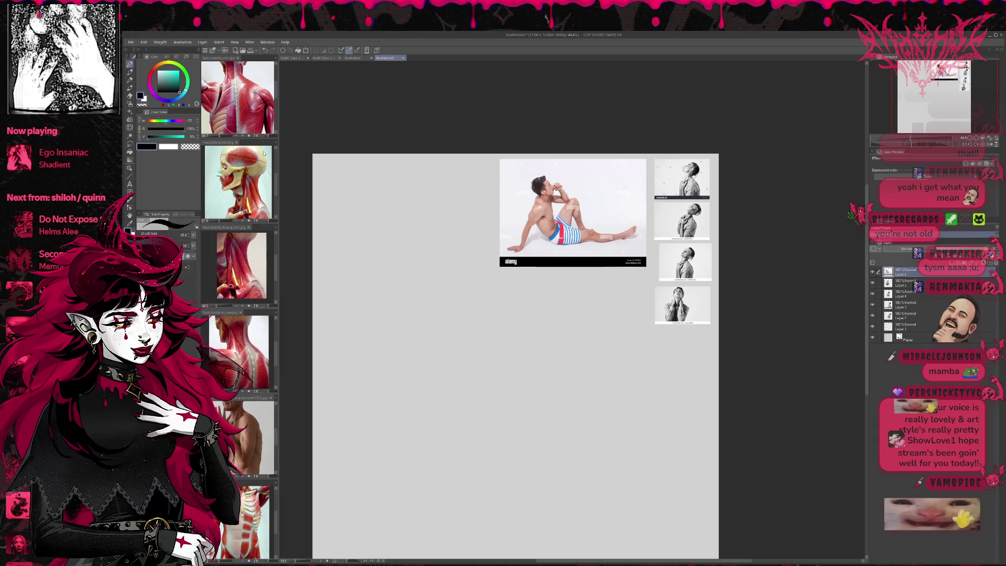
Step: Copy the whole back-muscles image and paste it onto the reference board
{"action": "left_click", "coordinate": [237, 97]}
{"action": "key", "text": "ctrl+a"}
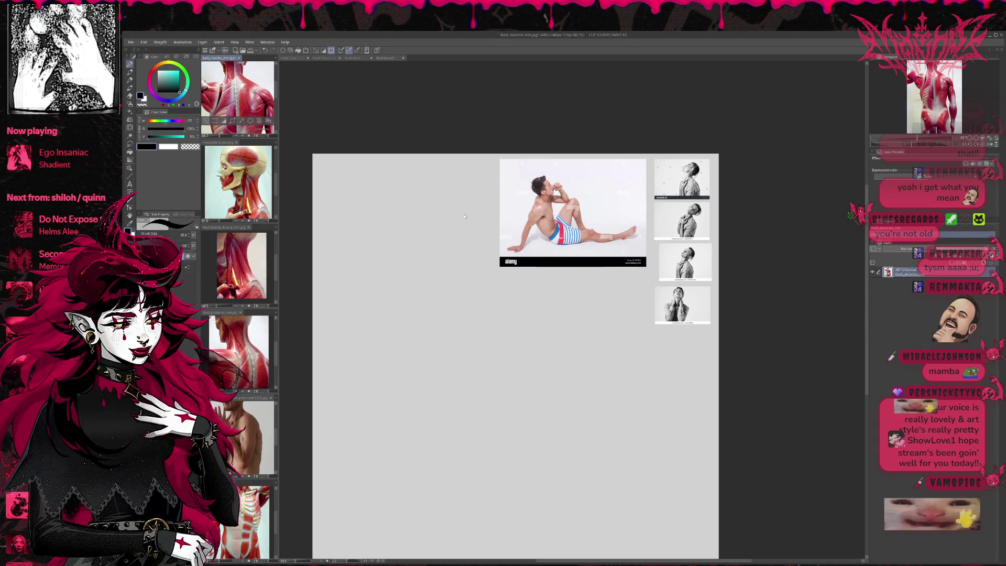
{"action": "key", "text": "ctrl+c"}
{"action": "left_click", "coordinate": [280, 220]}
{"action": "key", "text": "ctrl+v"}
Step: Place the back-muscles image below the seated-man photo
{"action": "key", "text": "ctrl+t"}
{"action": "mouse_move", "coordinate": [342, 196]}
{"action": "left_mouse_down"}
{"action": "mouse_move", "coordinate": [457, 278]}
{"action": "mouse_move", "coordinate": [619, 318]}
{"action": "left_mouse_up"}
{"action": "key", "text": "Return"}
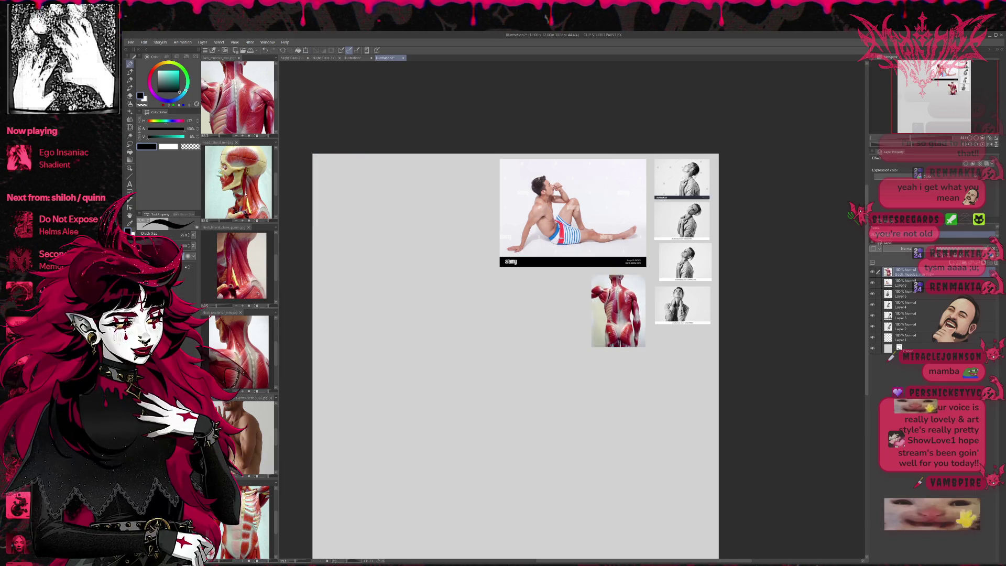
Step: Paste the lateral head image and place it left of the back muscles
{"action": "left_click", "coordinate": [239, 180]}
{"action": "key", "text": "ctrl+a"}
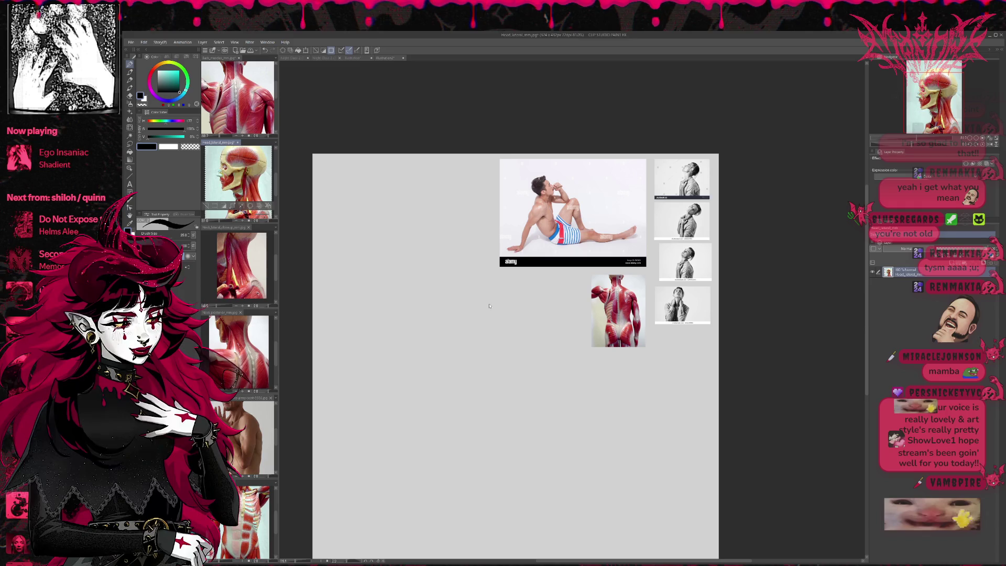
{"action": "left_click", "coordinate": [489, 306]}
{"action": "key", "text": "ctrl+v"}
{"action": "key", "text": "ctrl+t"}
{"action": "left_click_drag", "start_coordinate": [331, 178], "coordinate": [565, 300]}
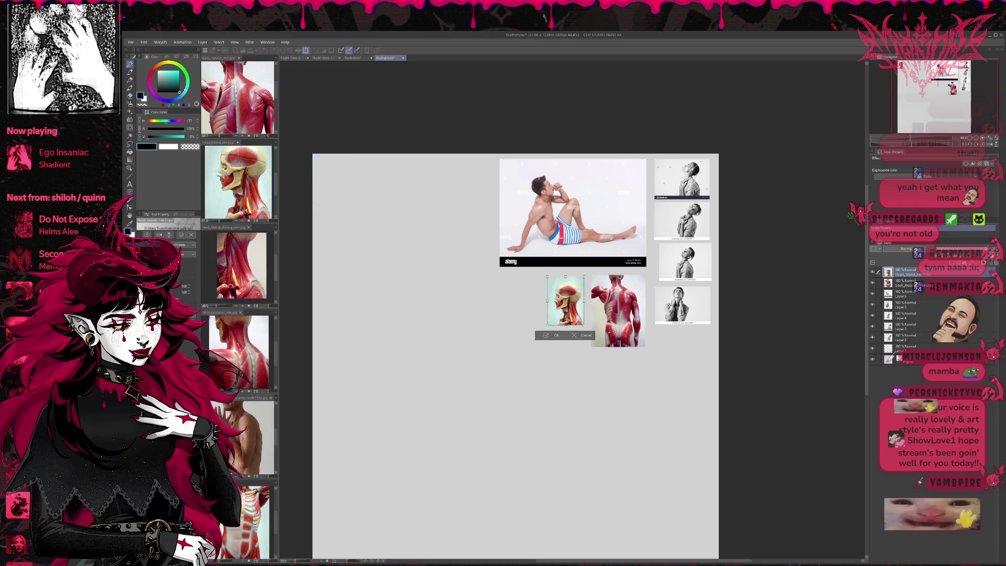
{"action": "key", "text": "Return"}
Step: Paste the neck close-up and place it left of the head image
{"action": "left_click", "coordinate": [262, 287]}
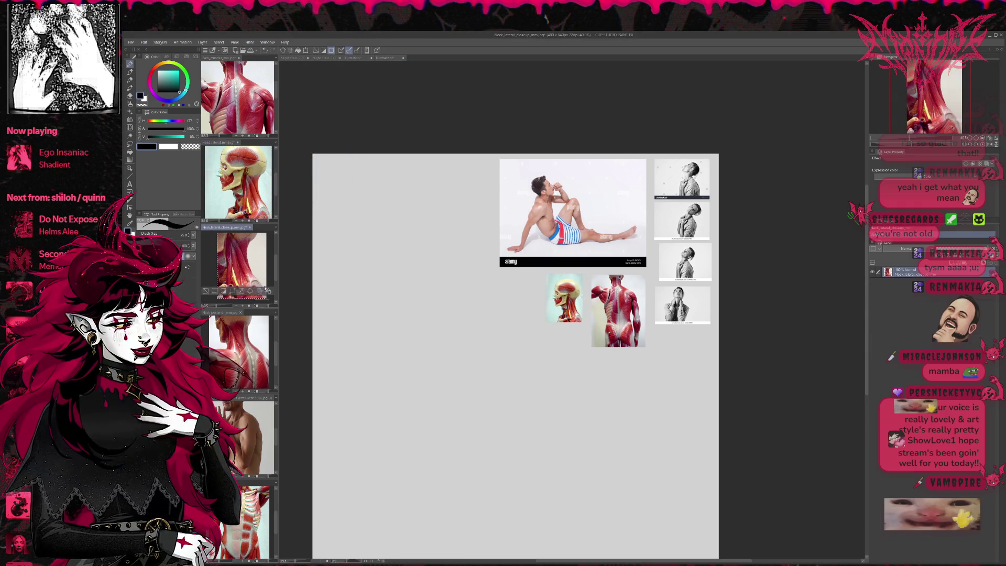
{"action": "left_click", "coordinate": [545, 365]}
{"action": "key", "text": "ctrl+v"}
{"action": "key", "text": "ctrl+t"}
{"action": "mouse_move", "coordinate": [341, 189]}
{"action": "left_mouse_down"}
{"action": "mouse_move", "coordinate": [448, 288]}
{"action": "mouse_move", "coordinate": [508, 308]}
{"action": "mouse_move", "coordinate": [503, 327]}
{"action": "left_mouse_up"}
{"action": "key", "text": "Return"}
Step: Copy the posterior neck image and place it left of the seated-man photo
{"action": "left_click", "coordinate": [258, 343]}
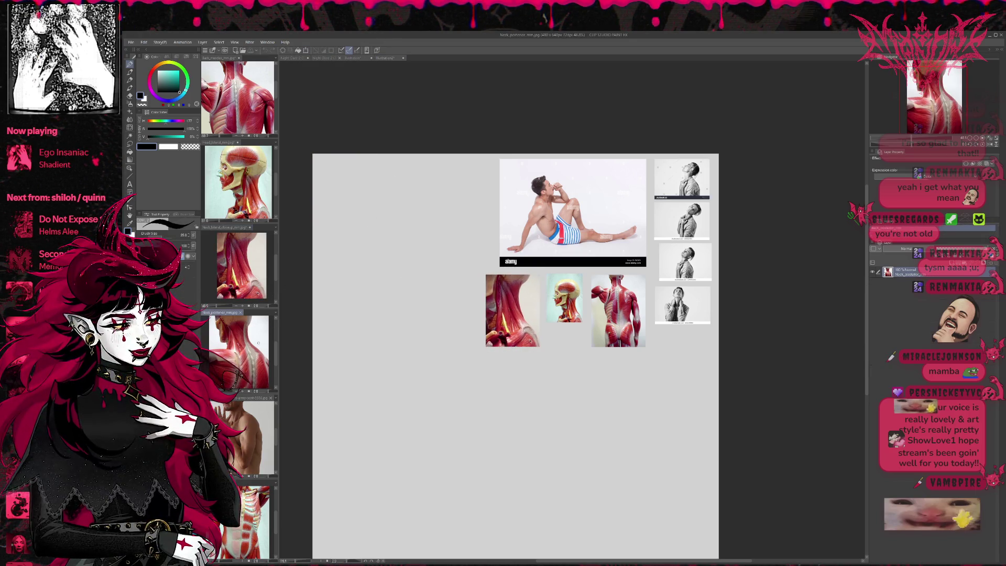
{"action": "key", "text": "ctrl+a"}
{"action": "key", "text": "ctrl+c"}
{"action": "left_click", "coordinate": [448, 342]}
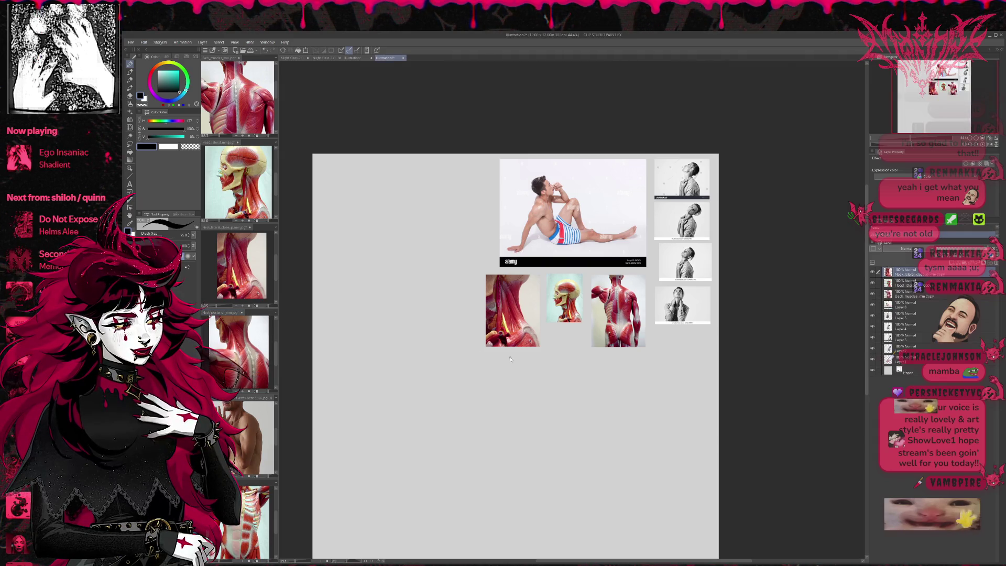
{"action": "key", "text": "ctrl+v"}
{"action": "key", "text": "ctrl+t"}
{"action": "left_click_drag", "start_coordinate": [351, 195], "coordinate": [474, 222]}
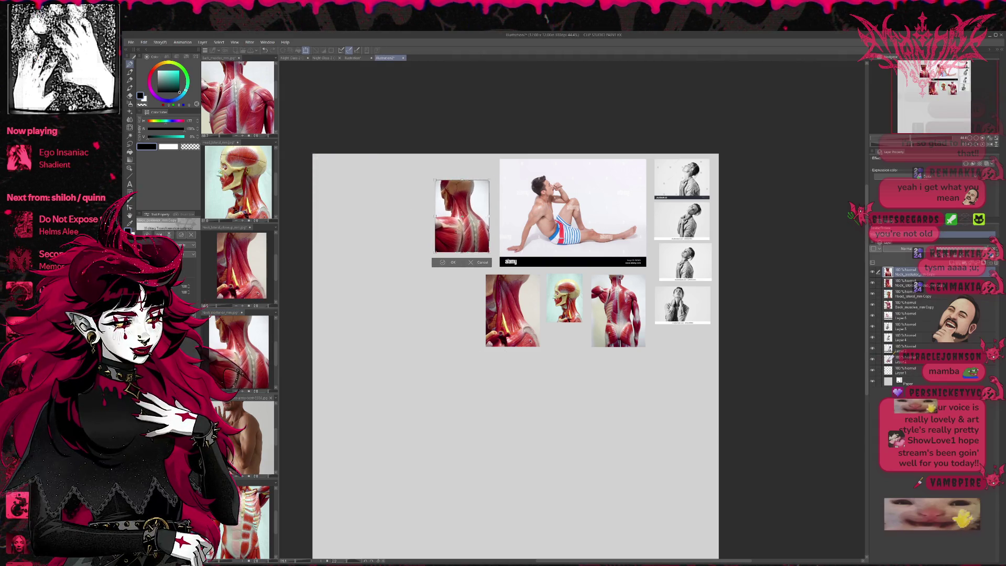
{"action": "key", "text": "Return"}
Step: Paste the shoulder-arm photo at the board's top-left
{"action": "left_click", "coordinate": [246, 430]}
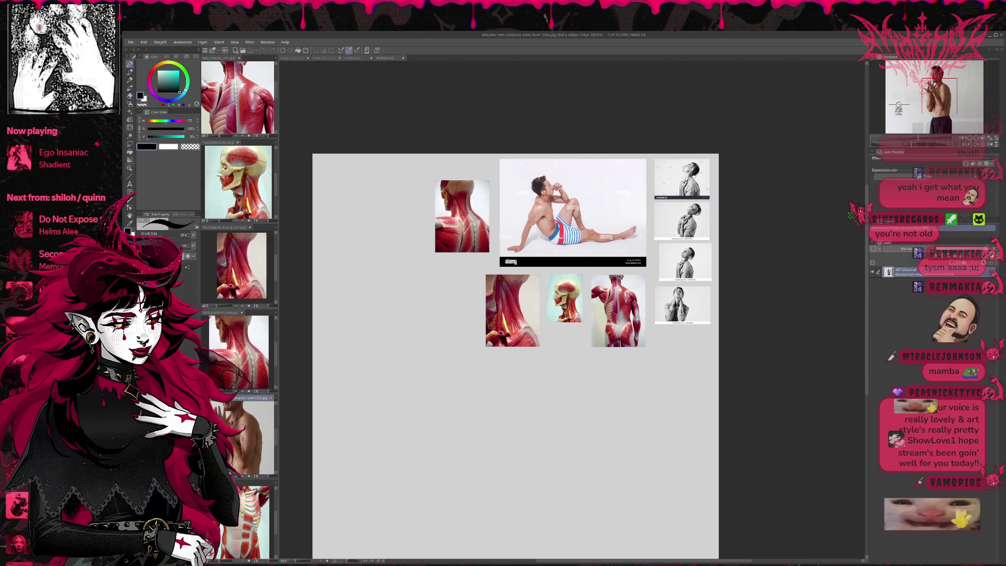
{"action": "left_click", "coordinate": [403, 437]}
{"action": "key", "text": "ctrl+v"}
{"action": "key", "text": "ctrl+t"}
{"action": "mouse_move", "coordinate": [394, 209]}
{"action": "left_mouse_down"}
{"action": "mouse_move", "coordinate": [412, 317]}
{"action": "mouse_move", "coordinate": [372, 211]}
{"action": "left_mouse_up"}
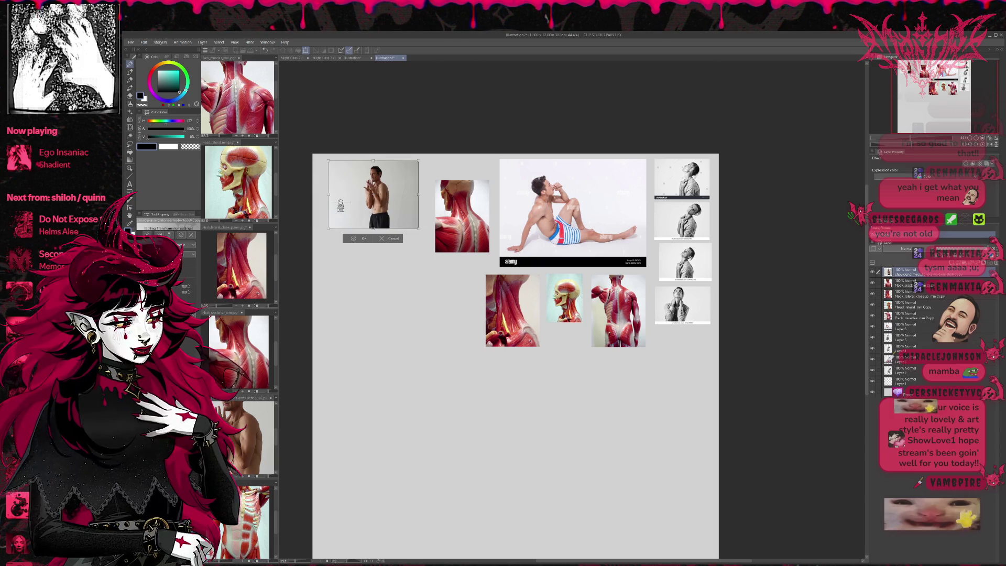
{"action": "key", "text": "Return"}
Step: Paste the chest-muscles image, enlarge it and set it below the shoulder photo
{"action": "left_click", "coordinate": [262, 482]}
{"action": "key", "text": "ctrl+c"}
{"action": "left_click", "coordinate": [402, 401]}
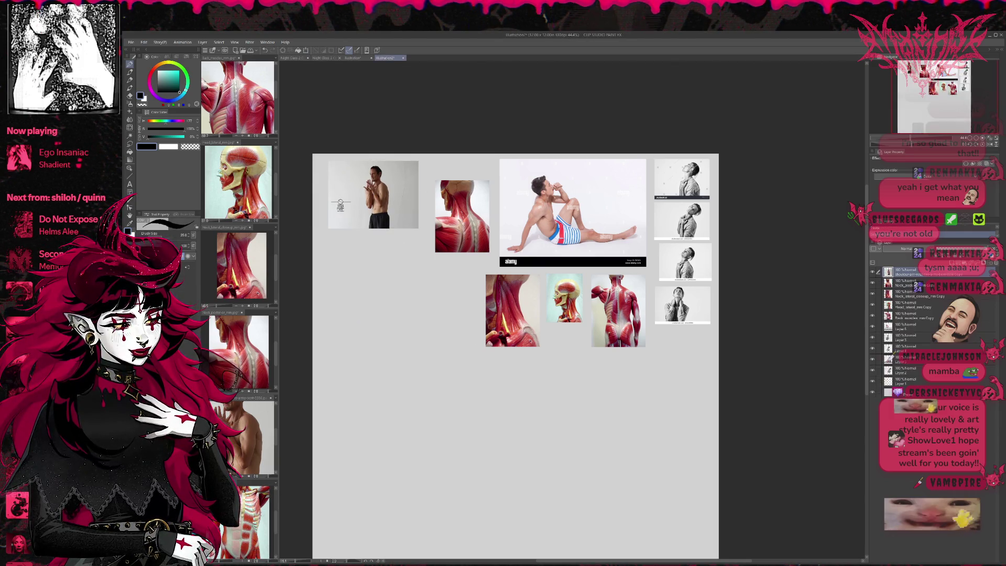
{"action": "key", "text": "ctrl+v"}
{"action": "key", "text": "ctrl+t"}
{"action": "mouse_move", "coordinate": [331, 178]}
{"action": "left_mouse_down"}
{"action": "mouse_move", "coordinate": [456, 306]}
{"action": "mouse_move", "coordinate": [461, 299]}
{"action": "mouse_move", "coordinate": [411, 372]}
{"action": "left_mouse_up"}
{"action": "left_click_drag", "start_coordinate": [440, 342], "coordinate": [350, 332]}
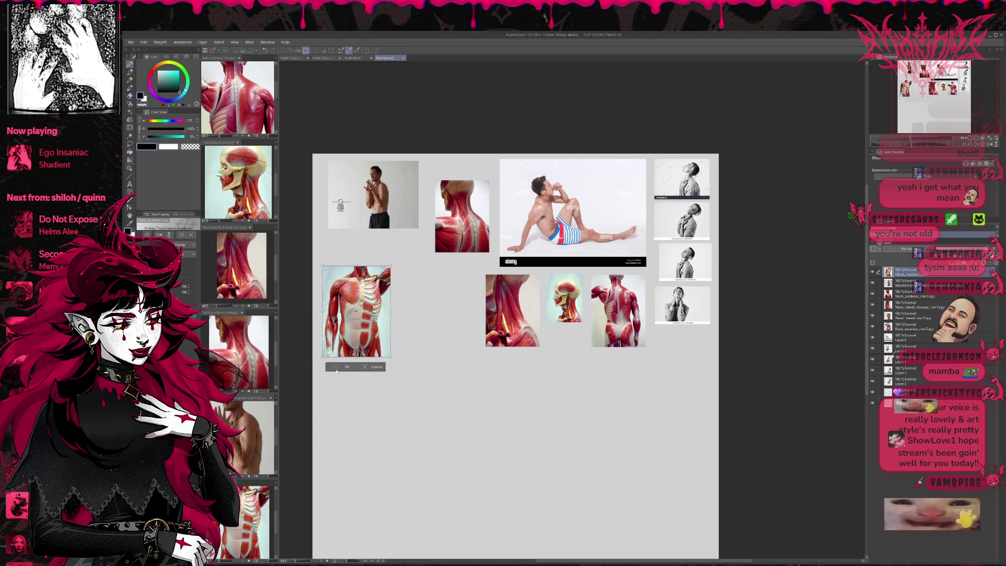
{"action": "key", "text": "Return"}
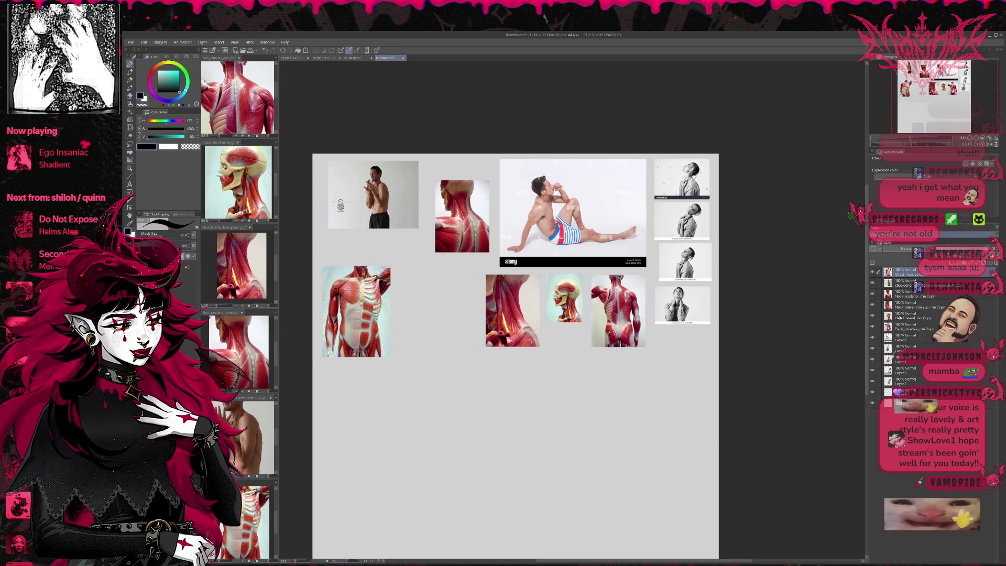
Step: Move the head image beside the chest image
{"action": "left_click", "coordinate": [899, 317]}
{"action": "key", "text": "ctrl+t"}
{"action": "mouse_move", "coordinate": [564, 298]}
{"action": "left_mouse_down"}
{"action": "mouse_move", "coordinate": [410, 289]}
{"action": "mouse_move", "coordinate": [459, 357]}
{"action": "left_mouse_up"}
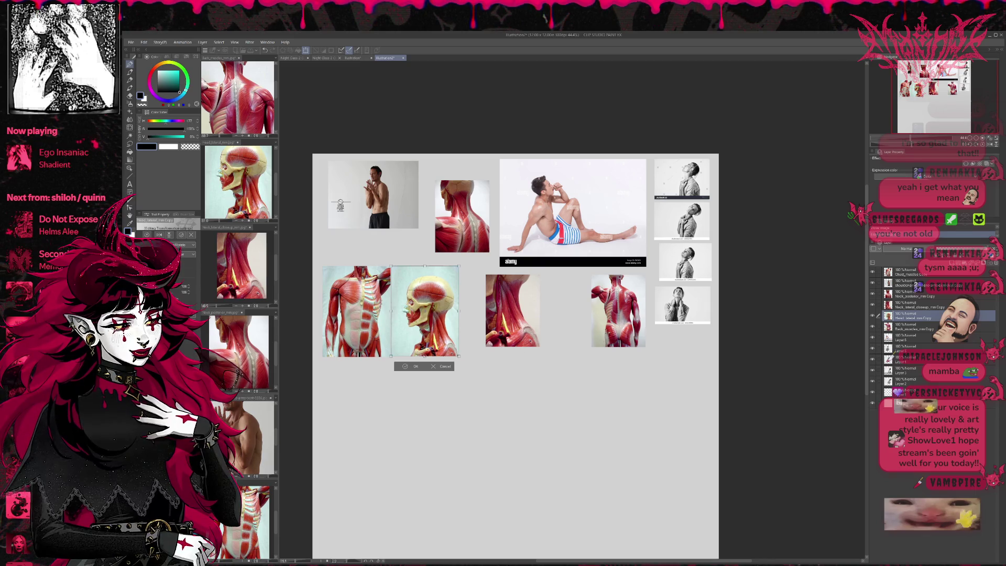
Step: Commit the head image's position and enlarge both neck images together
{"action": "key", "text": "Return"}
{"action": "left_click", "coordinate": [902, 305]}
{"action": "left_click", "coordinate": [899, 297], "text": "ctrl"}
{"action": "key", "text": "ctrl+t"}
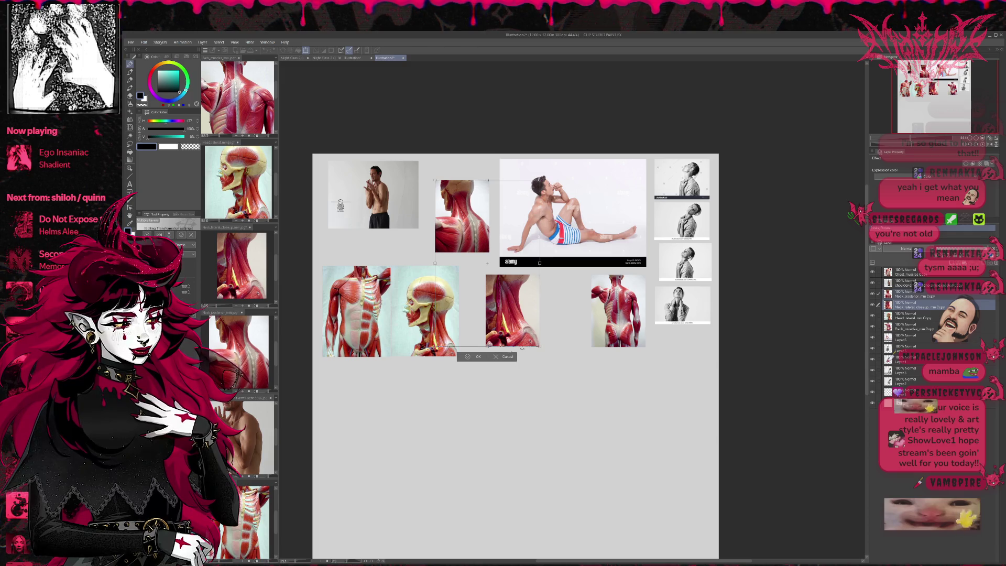
{"action": "mouse_move", "coordinate": [537, 347]}
{"action": "left_mouse_down"}
{"action": "mouse_move", "coordinate": [566, 389]}
{"action": "mouse_move", "coordinate": [502, 321]}
{"action": "left_mouse_up"}
{"action": "left_click", "coordinate": [448, 366]}
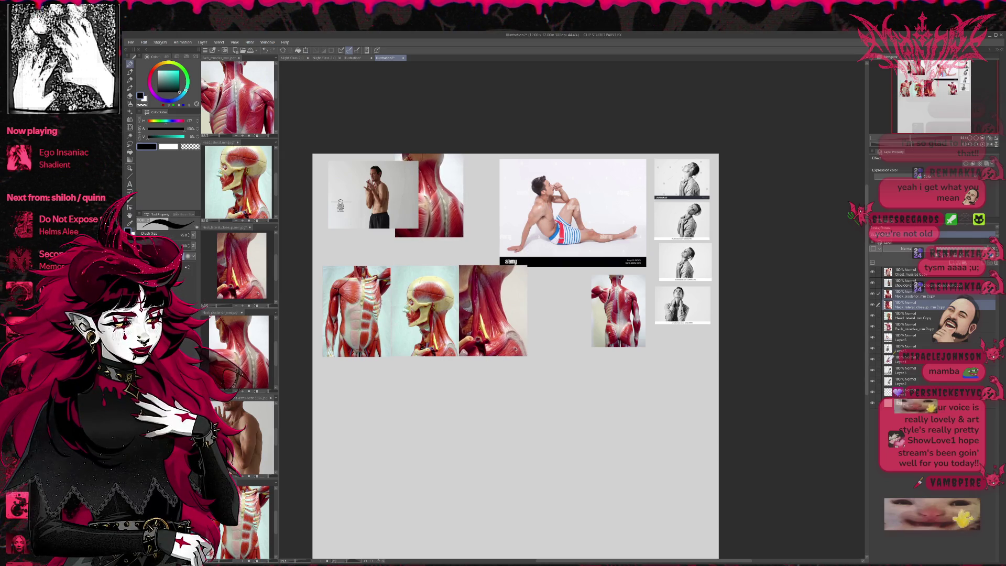
Step: Move the posterior neck image beside the neck close-up
{"action": "left_click", "coordinate": [914, 293]}
{"action": "key", "text": "ctrl+t"}
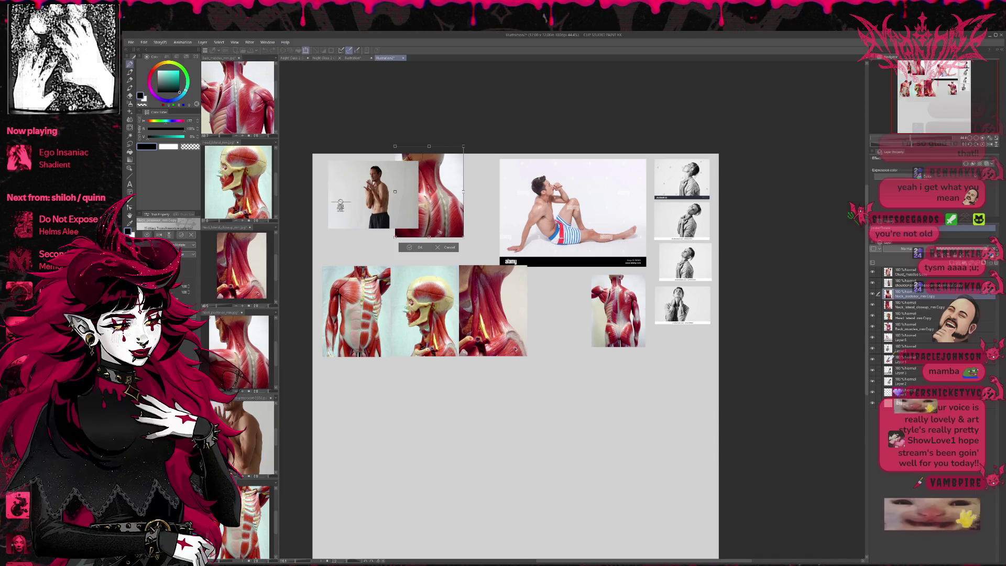
{"action": "left_click_drag", "start_coordinate": [534, 307], "coordinate": [578, 335]}
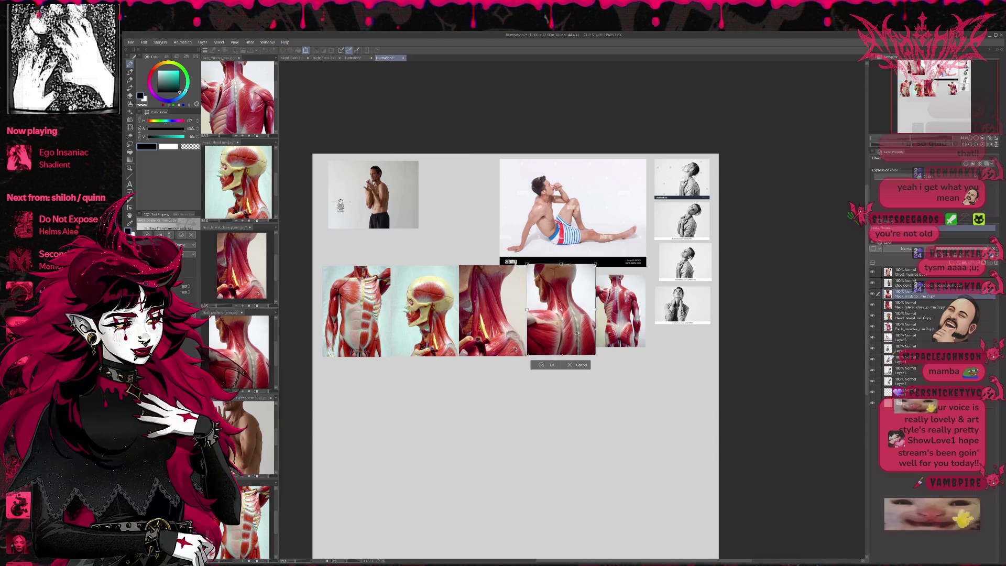
{"action": "key", "text": "Return"}
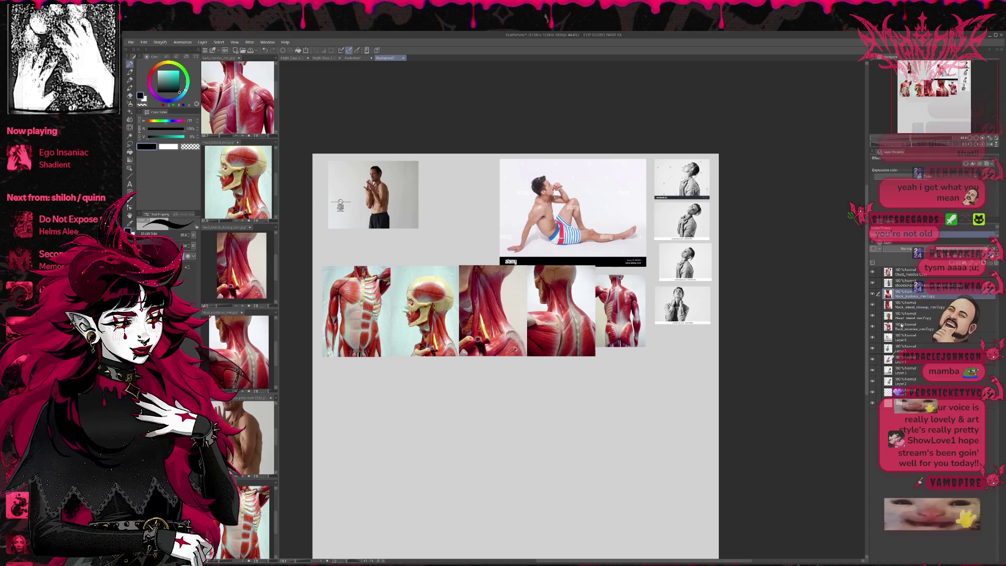
Step: Enlarge the back-muscles image to close the anatomy row
{"action": "left_click", "coordinate": [900, 324]}
{"action": "key", "text": "ctrl+t"}
{"action": "mouse_move", "coordinate": [645, 348]}
{"action": "left_mouse_down"}
{"action": "mouse_move", "coordinate": [651, 336]}
{"action": "mouse_move", "coordinate": [662, 355]}
{"action": "left_mouse_up"}
{"action": "key", "text": "Return"}
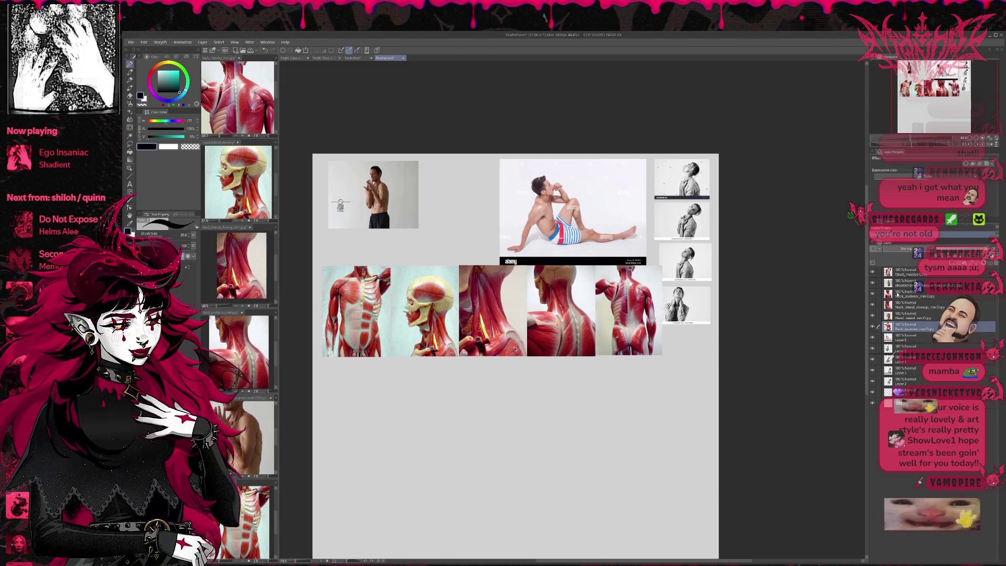
Step: Enlarge the standing-man photo and drag it below the anatomy row
{"action": "left_click", "coordinate": [341, 204], "text": "ctrl+shift"}
{"action": "key", "text": "ctrl+t"}
{"action": "left_click_drag", "start_coordinate": [340, 204], "coordinate": [417, 240]}
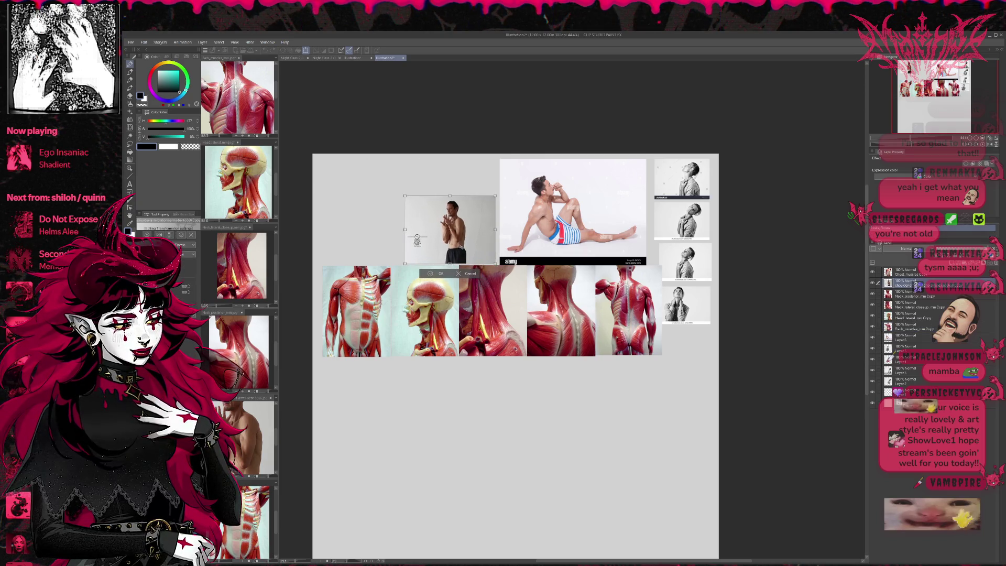
{"action": "left_click_drag", "start_coordinate": [404, 196], "coordinate": [380, 177]}
{"action": "mouse_move", "coordinate": [456, 217]}
{"action": "left_mouse_down"}
{"action": "mouse_move", "coordinate": [409, 429]}
{"action": "mouse_move", "coordinate": [394, 399]}
{"action": "left_mouse_up"}
Step: Commit the standing-man photo below the anatomy row, then bring up the back-pose photo document
{"action": "key", "text": "Return"}
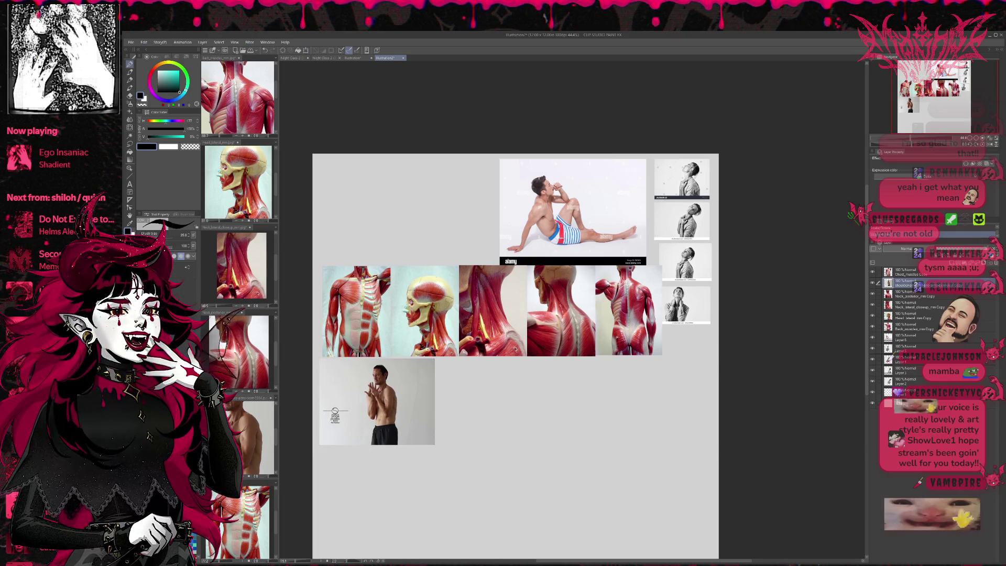
{"action": "scroll", "coordinate": [396, 370], "scroll_direction": "up", "scroll_amount": 2}
{"action": "scroll", "coordinate": [396, 369], "scroll_direction": "down", "scroll_amount": 1}
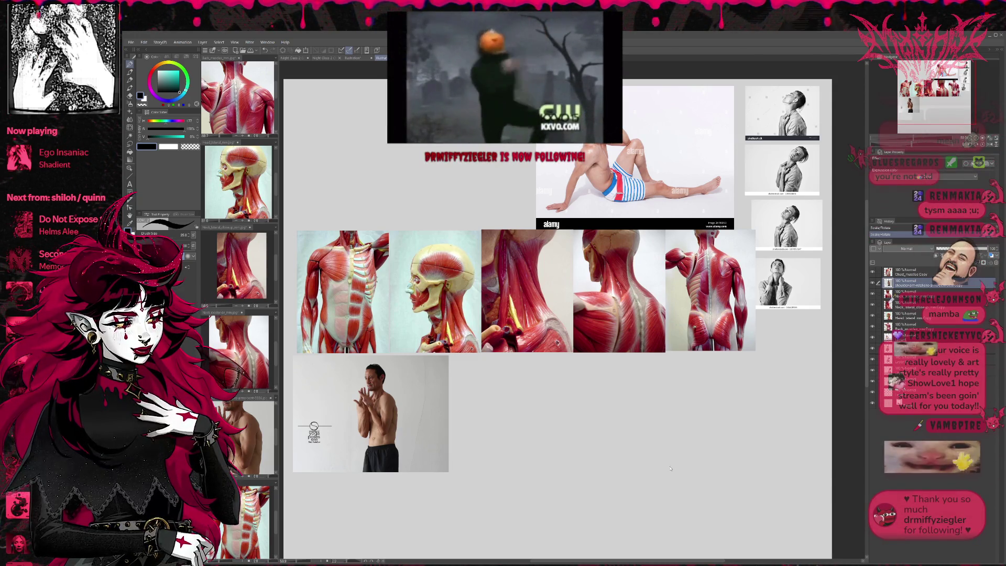
{"action": "key", "text": "ctrl+Tab"}
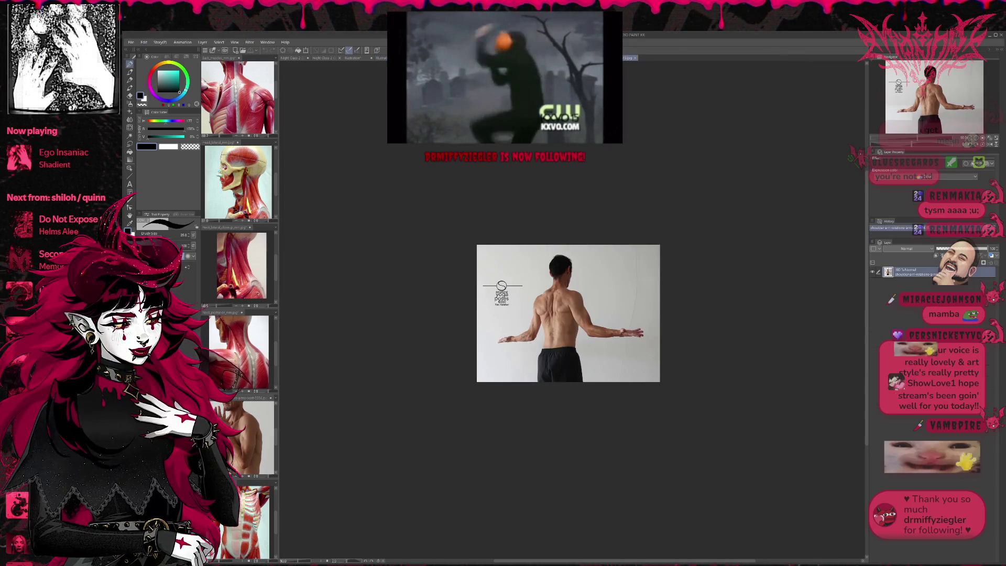
Step: Paste the back-pose photo into Illustration2 beside the standing-man photo
{"action": "scroll", "coordinate": [529, 246], "scroll_direction": "up", "scroll_amount": 1}
{"action": "scroll", "coordinate": [529, 246], "scroll_direction": "down", "scroll_amount": 1}
{"action": "scroll", "coordinate": [529, 246], "scroll_direction": "up", "scroll_amount": 1}
{"action": "key", "text": "ctrl+a"}
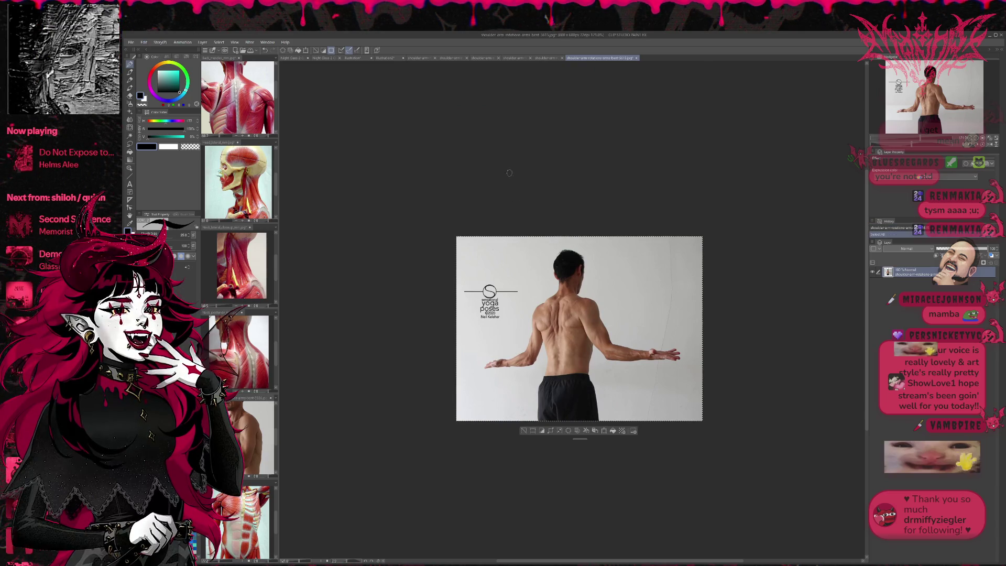
{"action": "left_click", "coordinate": [385, 57]}
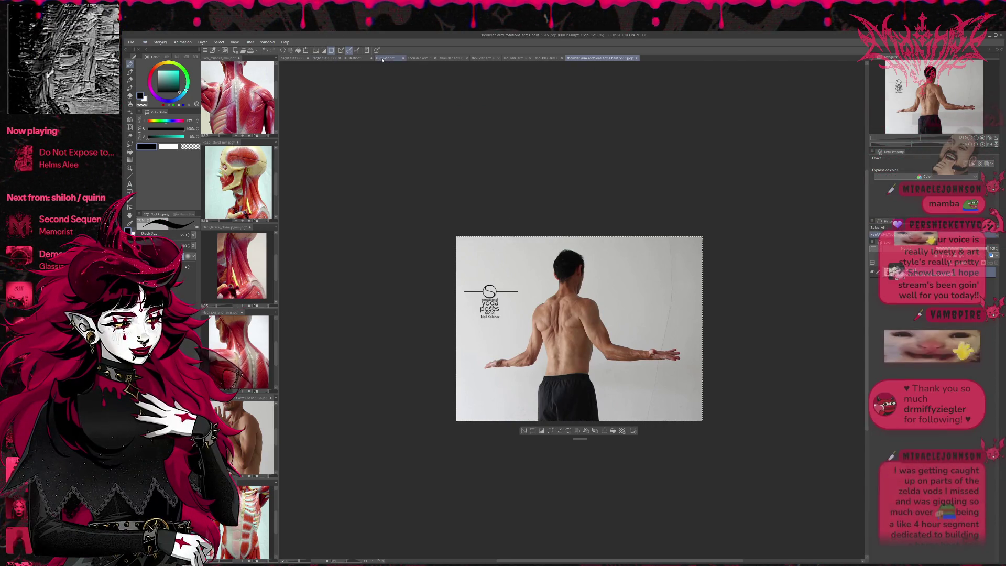
{"action": "key", "text": "ctrl+v"}
{"action": "key", "text": "ctrl+t"}
{"action": "mouse_move", "coordinate": [367, 101]}
{"action": "left_mouse_down"}
{"action": "mouse_move", "coordinate": [590, 452]}
{"action": "mouse_move", "coordinate": [523, 383]}
{"action": "left_mouse_up"}
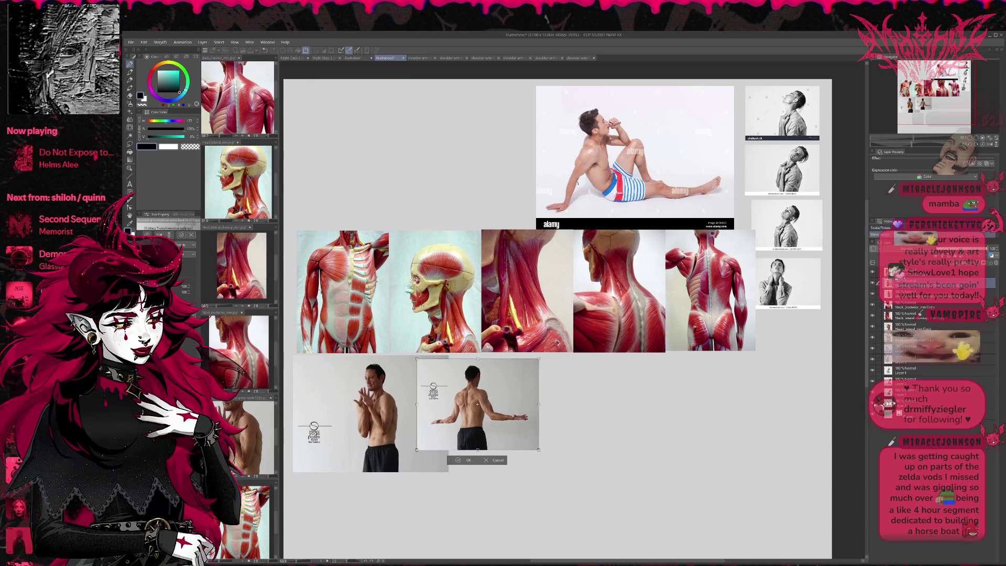
{"action": "left_click", "coordinate": [465, 460]}
Step: Add the first shoulder-rotation photo beside the back-view photo
{"action": "left_click", "coordinate": [424, 57]}
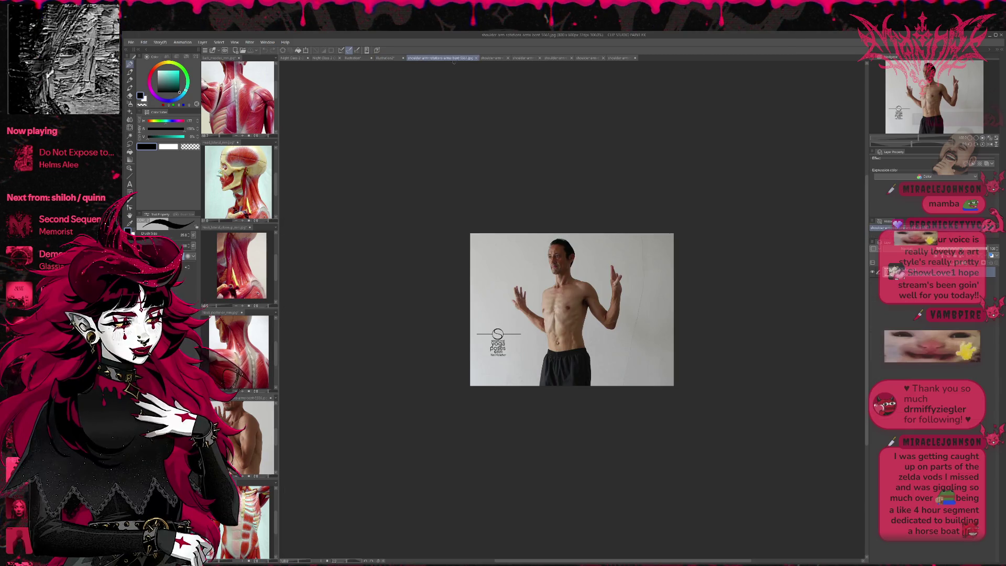
{"action": "key", "text": "ctrl+a"}
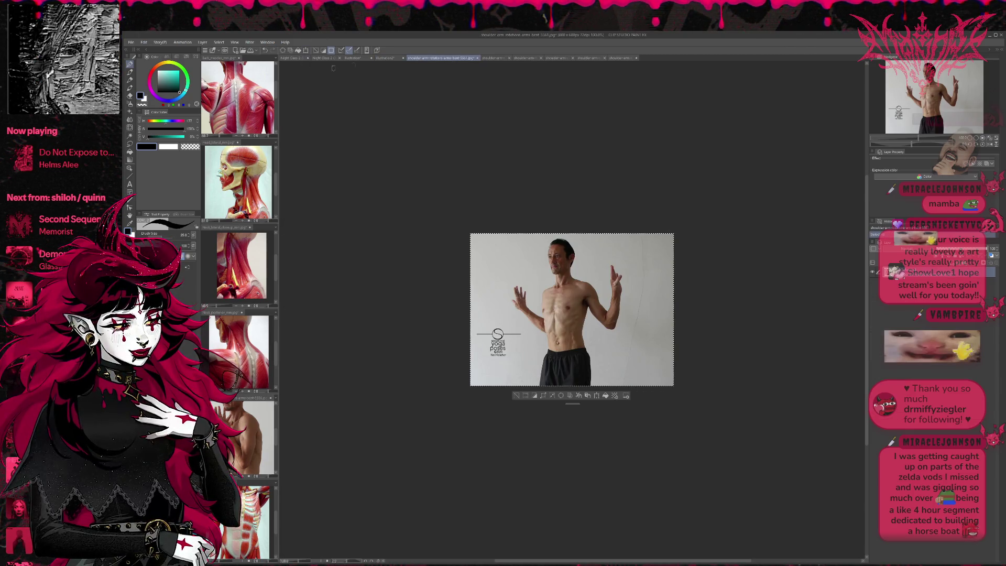
{"action": "left_click", "coordinate": [384, 58]}
{"action": "key", "text": "ctrl+v"}
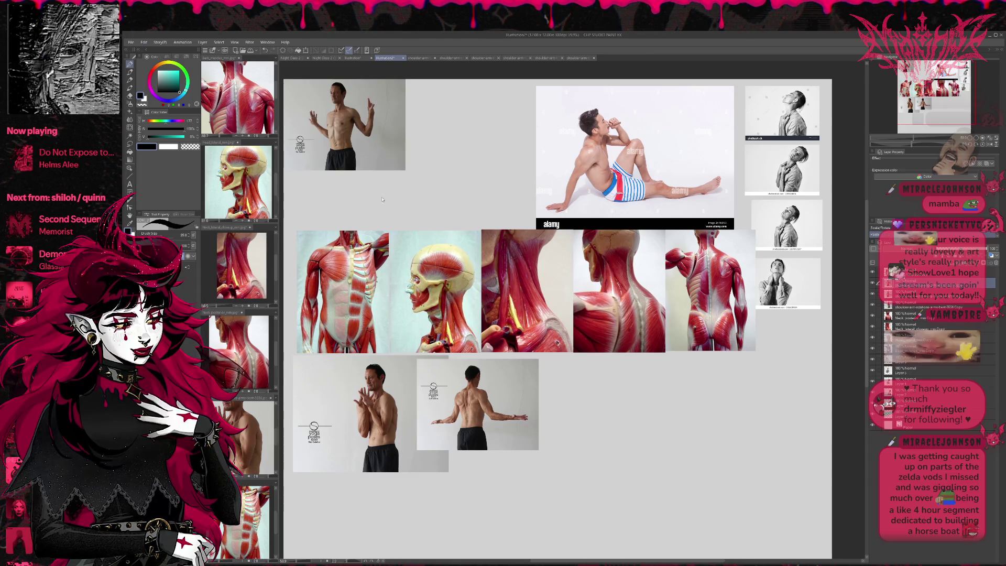
{"action": "key", "text": "ctrl+t"}
{"action": "left_click_drag", "start_coordinate": [376, 152], "coordinate": [611, 416]}
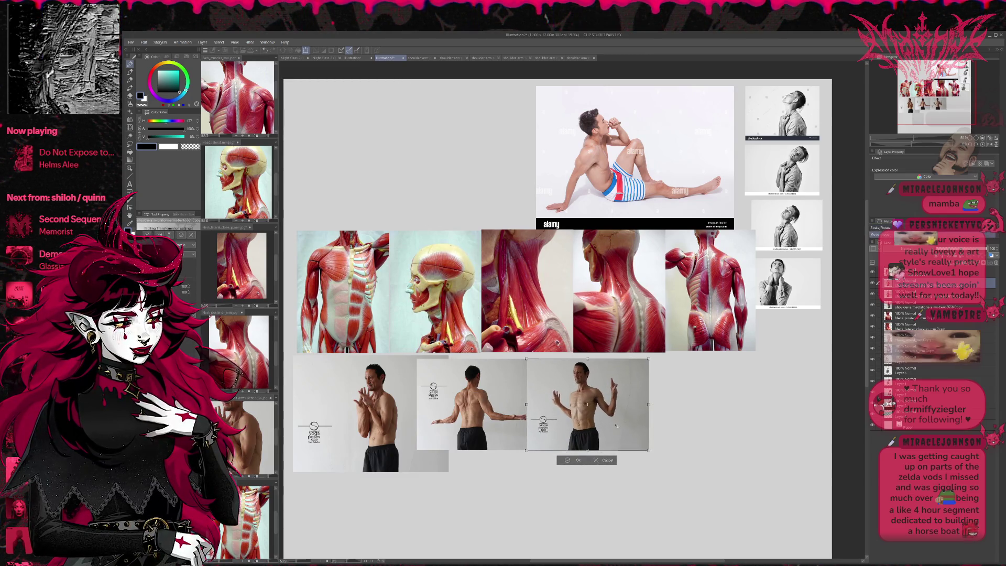
{"action": "key", "text": "Return"}
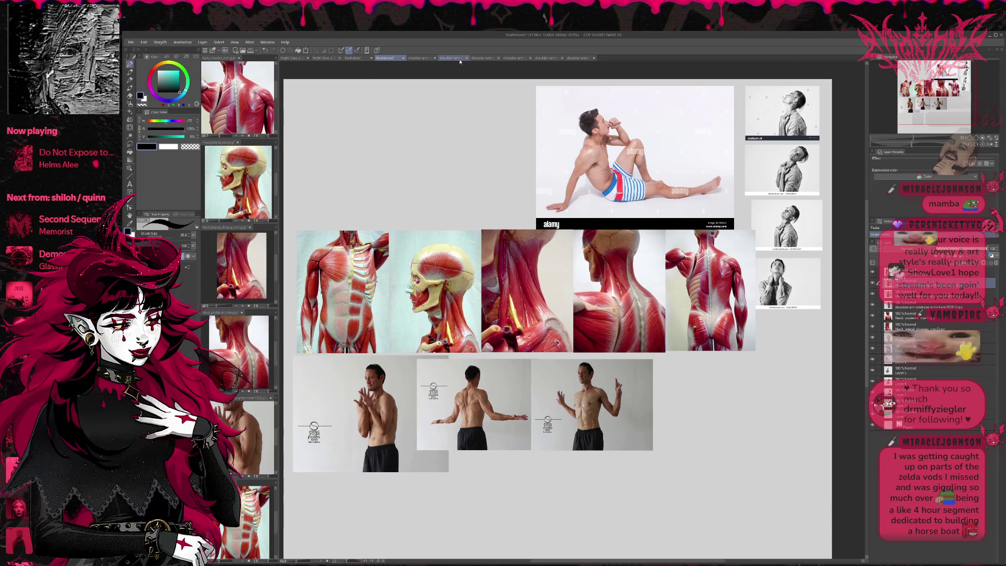
Step: Add the shoulder-arm-rotations yoga photo at the bottom row's end
{"action": "left_click", "coordinate": [448, 58]}
{"action": "key", "text": "ctrl+a"}
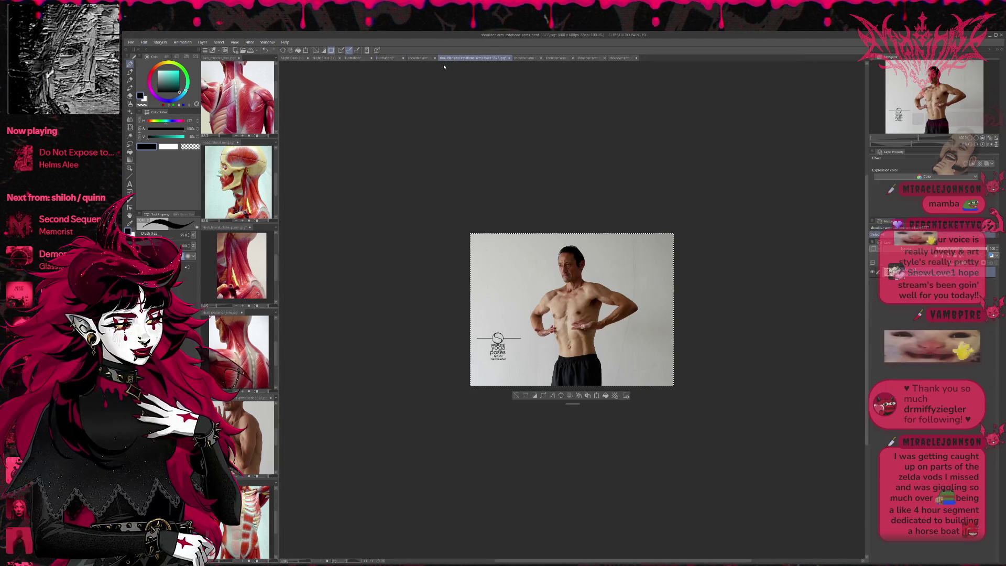
{"action": "left_click", "coordinate": [386, 58]}
{"action": "key", "text": "ctrl+v"}
{"action": "key", "text": "ctrl+t"}
{"action": "left_click_drag", "start_coordinate": [770, 446], "coordinate": [743, 427]}
{"action": "key", "text": "Return"}
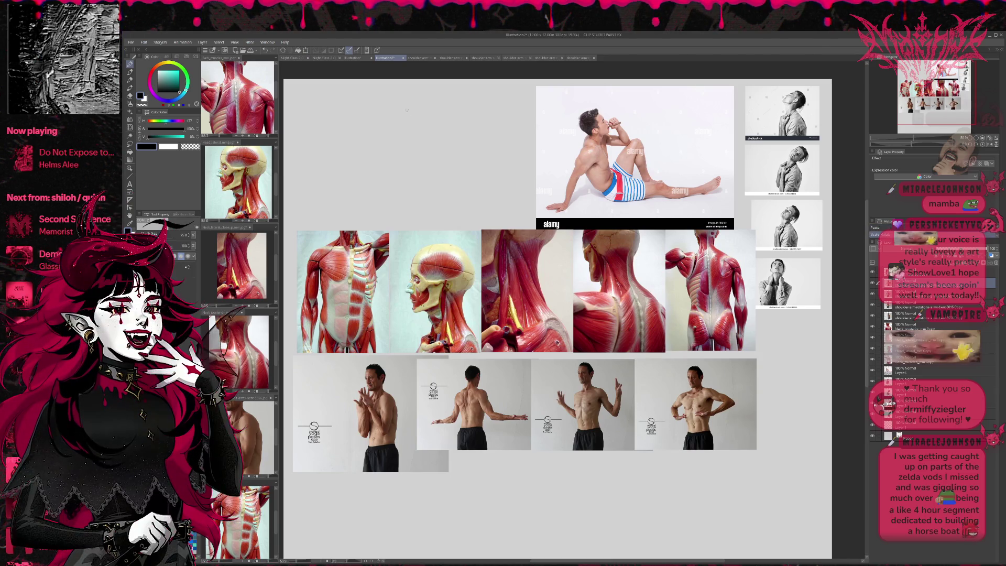
Step: Add the arms-crossed-forward pose photo at the end of the bottom row
{"action": "left_click", "coordinate": [478, 58]}
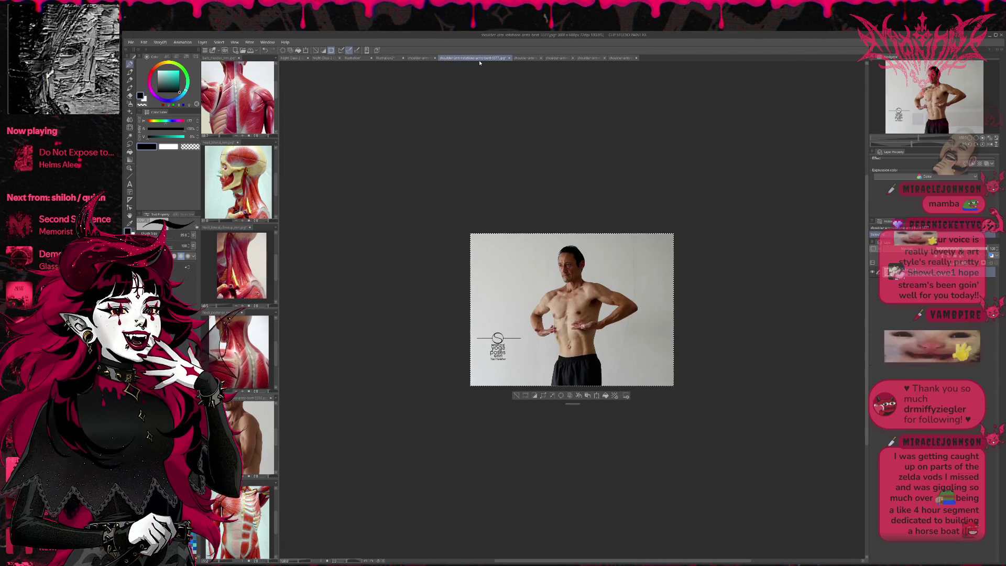
{"action": "left_click", "coordinate": [521, 58]}
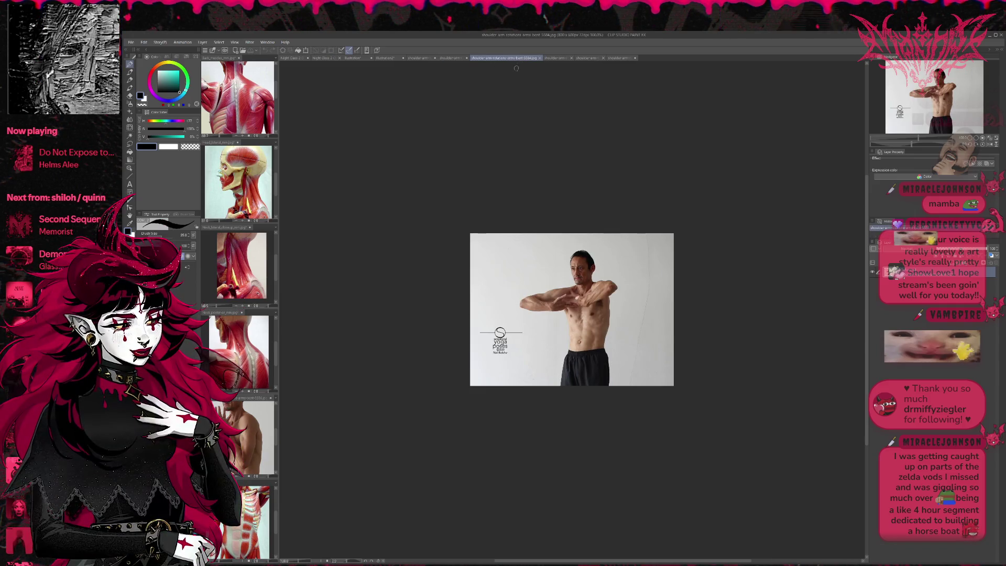
{"action": "key", "text": "ctrl+a"}
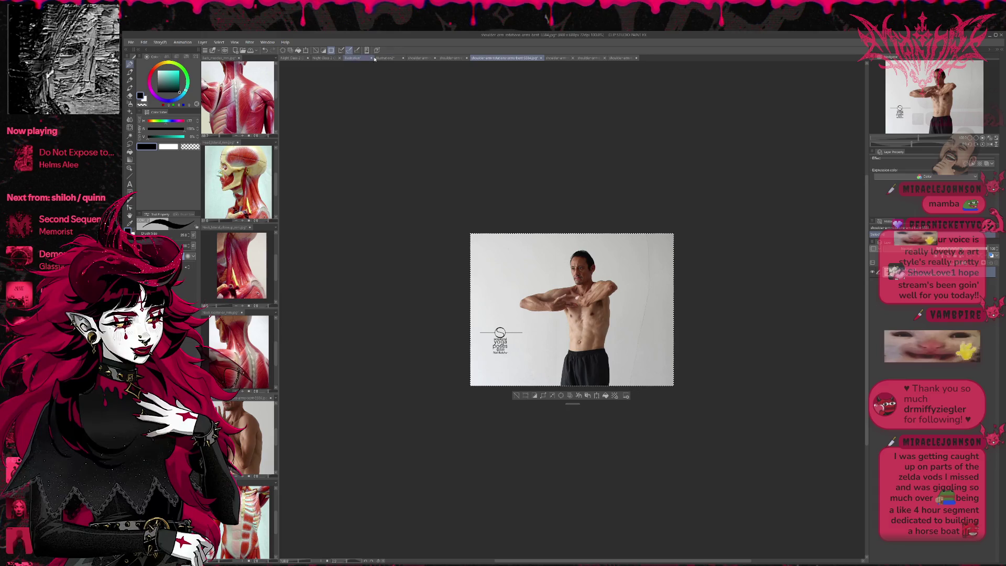
{"action": "left_click", "coordinate": [385, 58]}
{"action": "key", "text": "ctrl+v"}
{"action": "mouse_move", "coordinate": [341, 175]}
{"action": "left_mouse_down"}
{"action": "mouse_move", "coordinate": [713, 460]}
{"action": "mouse_move", "coordinate": [609, 476]}
{"action": "left_mouse_up"}
{"action": "key", "text": "ctrl+t"}
{"action": "left_click_drag", "start_coordinate": [646, 437], "coordinate": [712, 435]}
Step: Select the bottom-row pose photo layers, shift them left and scale them up to span the page
{"action": "left_click", "coordinate": [686, 468]}
{"action": "scroll", "coordinate": [686, 468], "scroll_direction": "down", "scroll_amount": 2}
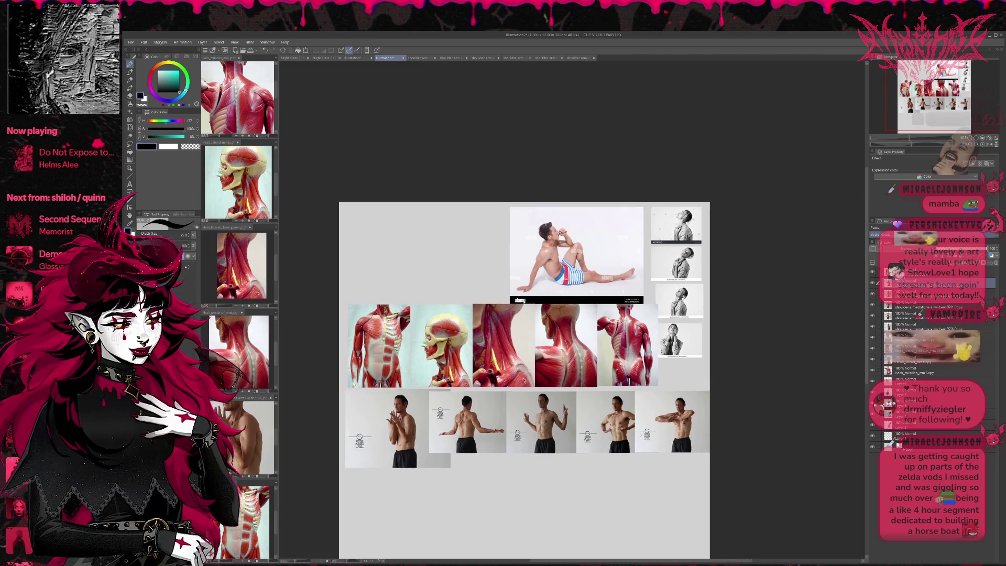
{"action": "left_click_drag", "start_coordinate": [878, 325], "coordinate": [878, 294]}
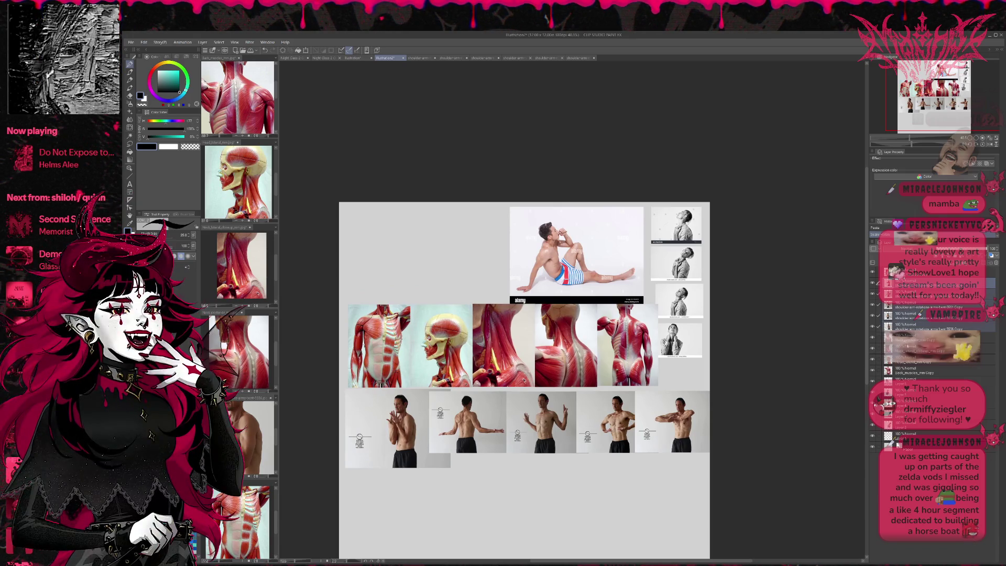
{"action": "key", "text": "ctrl+t"}
{"action": "left_click_drag", "start_coordinate": [466, 426], "coordinate": [442, 428]}
{"action": "left_click_drag", "start_coordinate": [545, 446], "coordinate": [544, 446]}
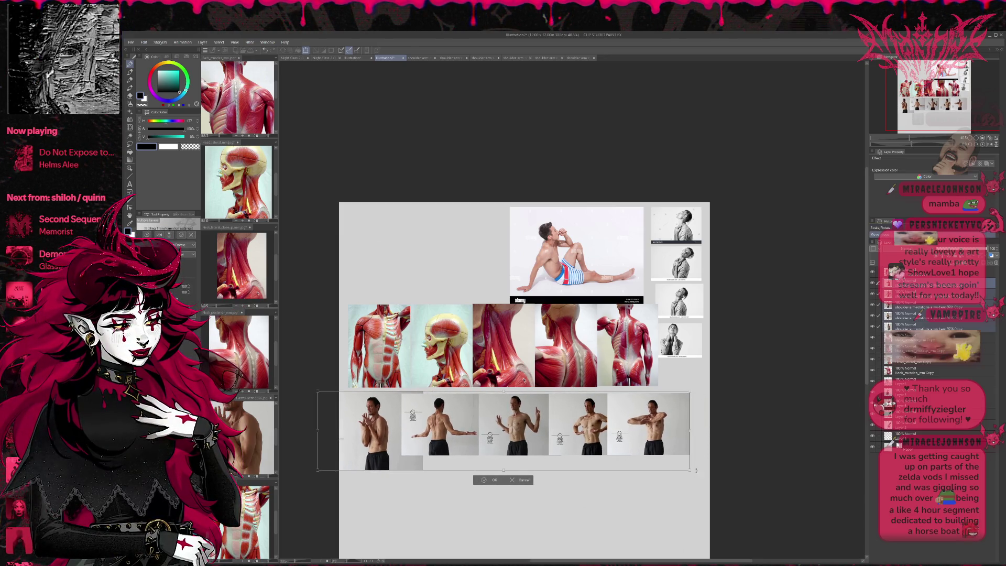
{"action": "left_click_drag", "start_coordinate": [689, 470], "coordinate": [707, 473]}
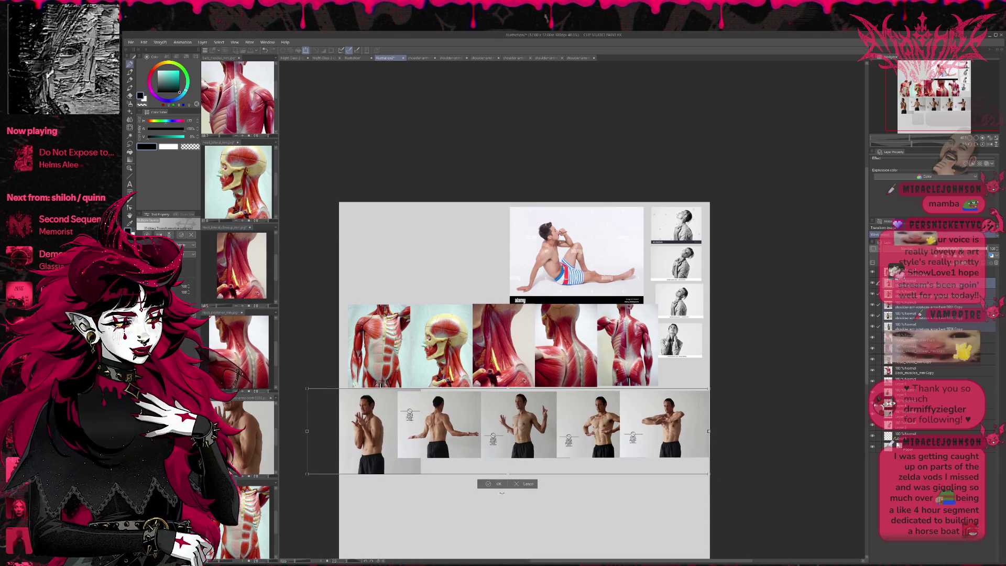
{"action": "key", "text": "Return"}
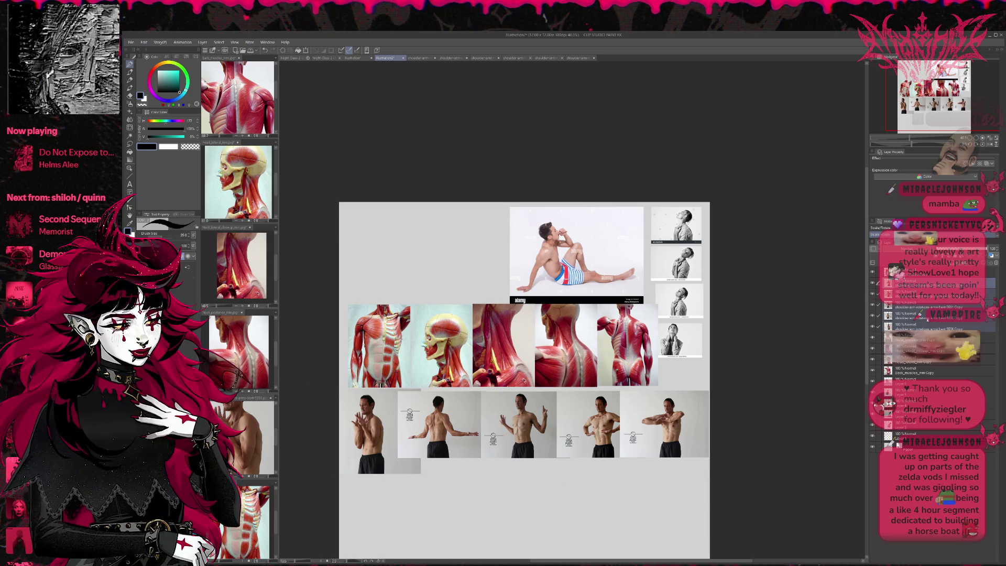
Step: Shift the rightmost bottom-row photo slightly to the right
{"action": "left_click", "coordinate": [925, 329]}
{"action": "key", "text": "ctrl+t"}
{"action": "left_click_drag", "start_coordinate": [658, 443], "coordinate": [670, 444]}
{"action": "key", "text": "Return"}
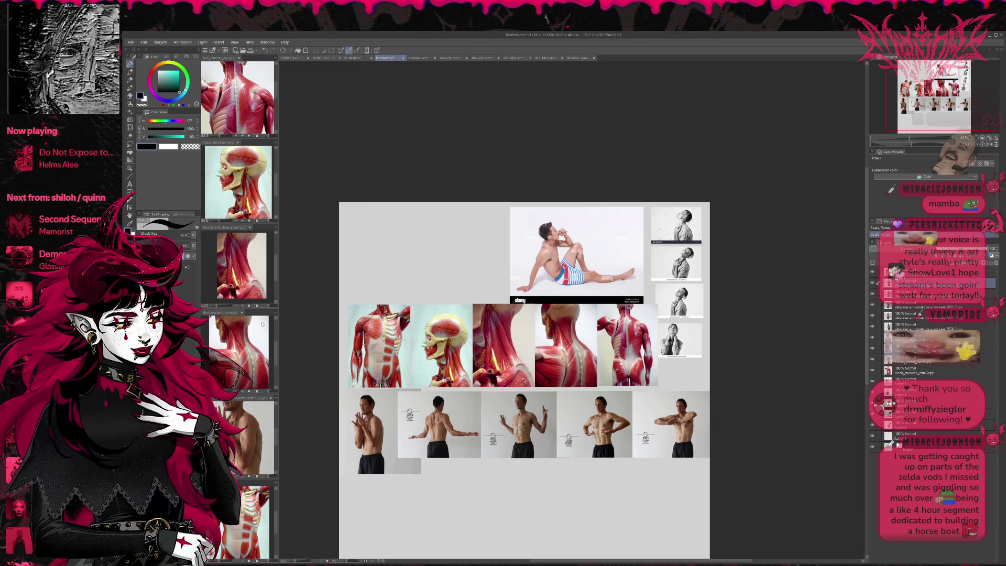
{"action": "key", "text": "ctrl+shift+n"}
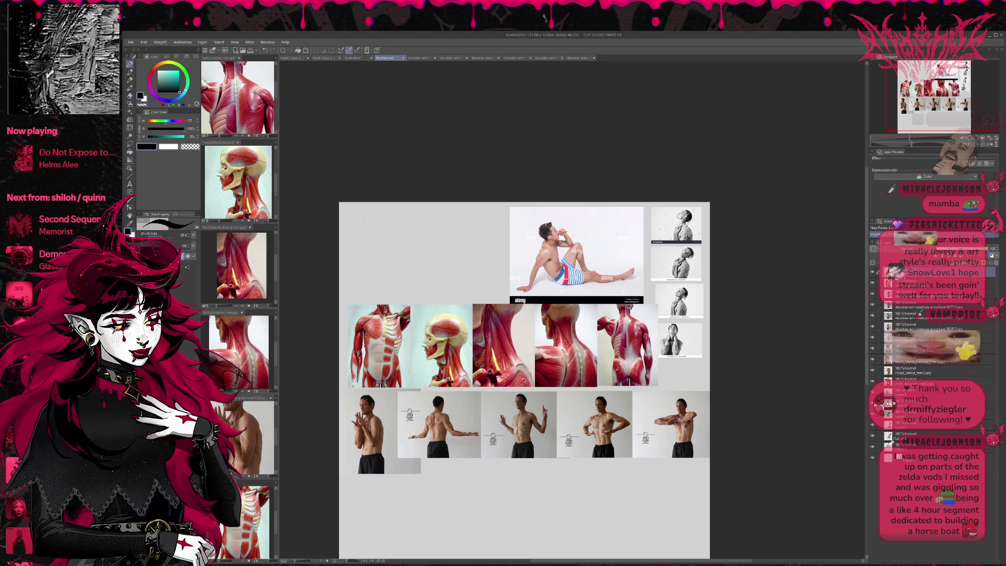
Step: Switch to a textured brush at size 50 and hand-letter 'NECK +' at the top-left
{"action": "key", "text": "e"}
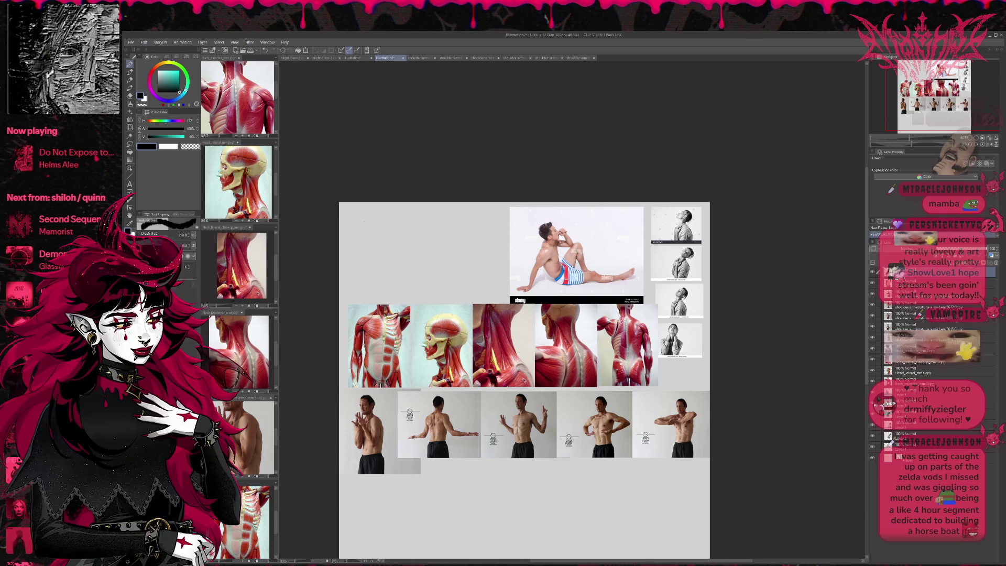
{"action": "key", "text": "bracketleft"}
{"action": "key", "text": "bracketleft"}
{"action": "key", "text": "bracketleft"}
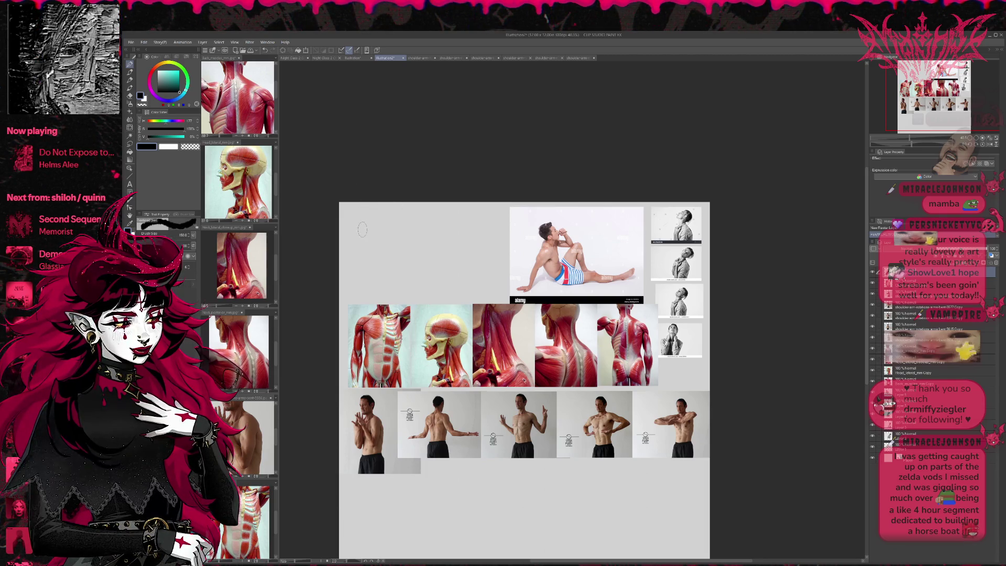
{"action": "left_click_drag", "start_coordinate": [363, 232], "coordinate": [372, 218]}
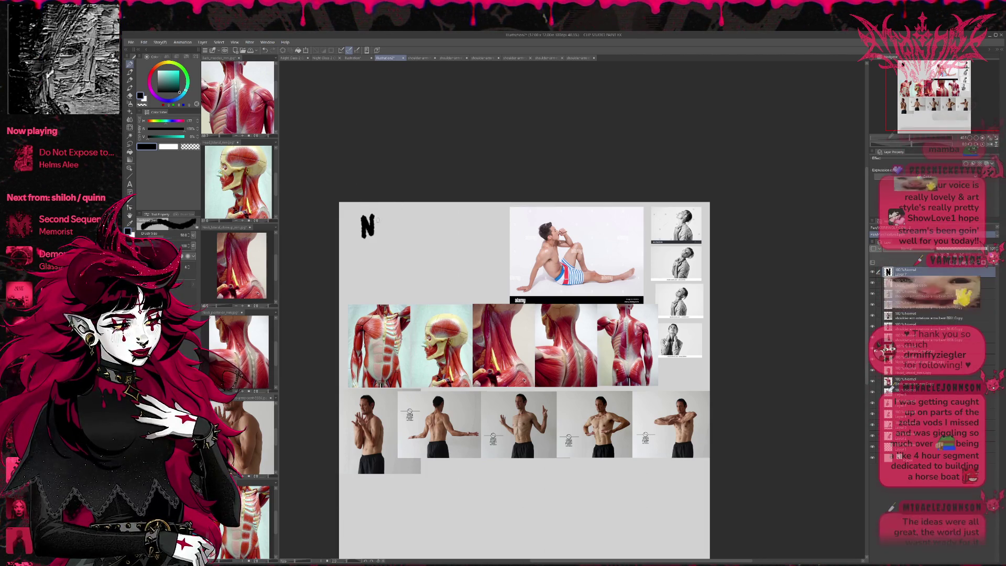
{"action": "key", "text": "ctrl+z"}
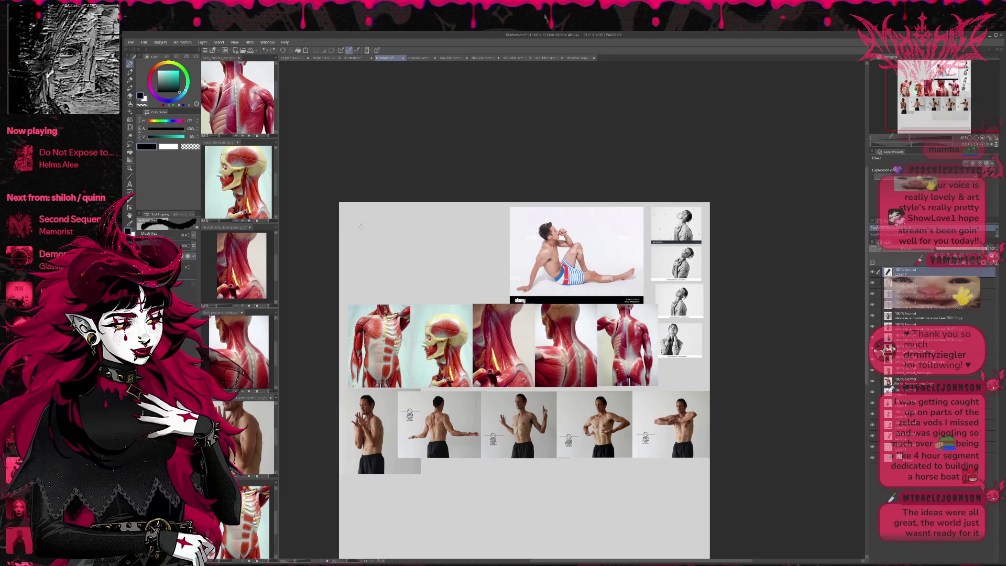
{"action": "mouse_move", "coordinate": [356, 240]}
{"action": "left_mouse_down"}
{"action": "mouse_move", "coordinate": [366, 219]}
{"action": "mouse_move", "coordinate": [376, 240]}
{"action": "mouse_move", "coordinate": [390, 222]}
{"action": "mouse_move", "coordinate": [393, 239]}
{"action": "left_mouse_up"}
{"action": "left_click_drag", "start_coordinate": [403, 221], "coordinate": [408, 238]}
{"action": "mouse_move", "coordinate": [402, 230]}
{"action": "left_mouse_down"}
{"action": "mouse_move", "coordinate": [414, 229]}
{"action": "mouse_move", "coordinate": [349, 258]}
{"action": "mouse_move", "coordinate": [364, 259]}
{"action": "left_mouse_up"}
Step: Letter 'SHOULDERS' on the second title line and save the board as 'neck shoulders'
{"action": "mouse_move", "coordinate": [371, 242]}
{"action": "left_mouse_down"}
{"action": "mouse_move", "coordinate": [371, 261]}
{"action": "mouse_move", "coordinate": [377, 250]}
{"action": "left_mouse_up"}
{"action": "mouse_move", "coordinate": [381, 245]}
{"action": "left_mouse_down"}
{"action": "mouse_move", "coordinate": [394, 242]}
{"action": "mouse_move", "coordinate": [407, 260]}
{"action": "left_mouse_up"}
{"action": "mouse_move", "coordinate": [408, 243]}
{"action": "left_mouse_down"}
{"action": "mouse_move", "coordinate": [408, 261]}
{"action": "mouse_move", "coordinate": [423, 260]}
{"action": "left_mouse_up"}
{"action": "left_click_drag", "start_coordinate": [425, 244], "coordinate": [430, 251]}
{"action": "left_click_drag", "start_coordinate": [424, 261], "coordinate": [432, 260]}
{"action": "left_click_drag", "start_coordinate": [438, 242], "coordinate": [438, 260]}
{"action": "left_click_drag", "start_coordinate": [438, 242], "coordinate": [452, 260]}
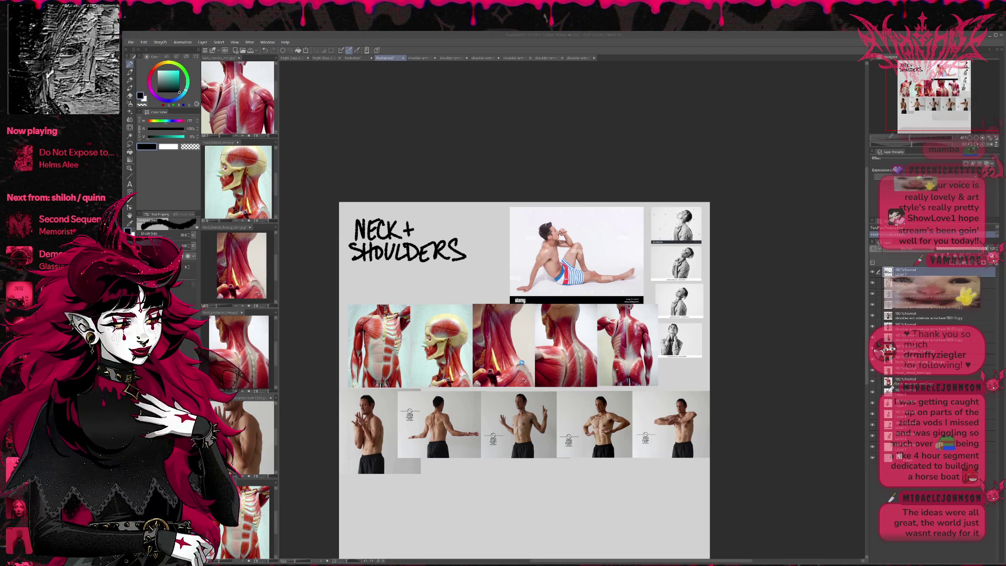
{"action": "key", "text": "Return"}
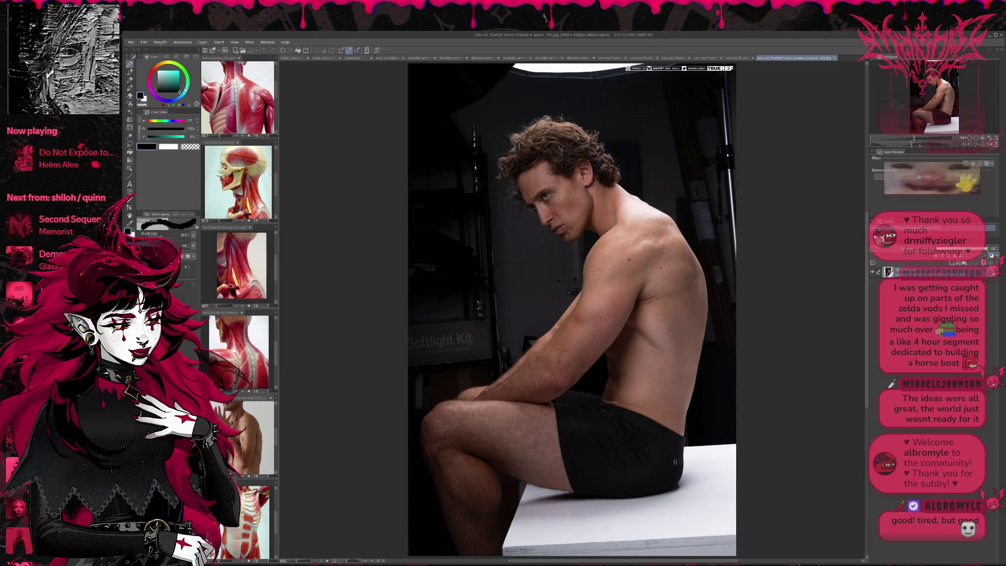
Step: Paste the first seated-man photo onto the neck shoulders board, then close that photo's document
{"action": "key", "text": "ctrl+a"}
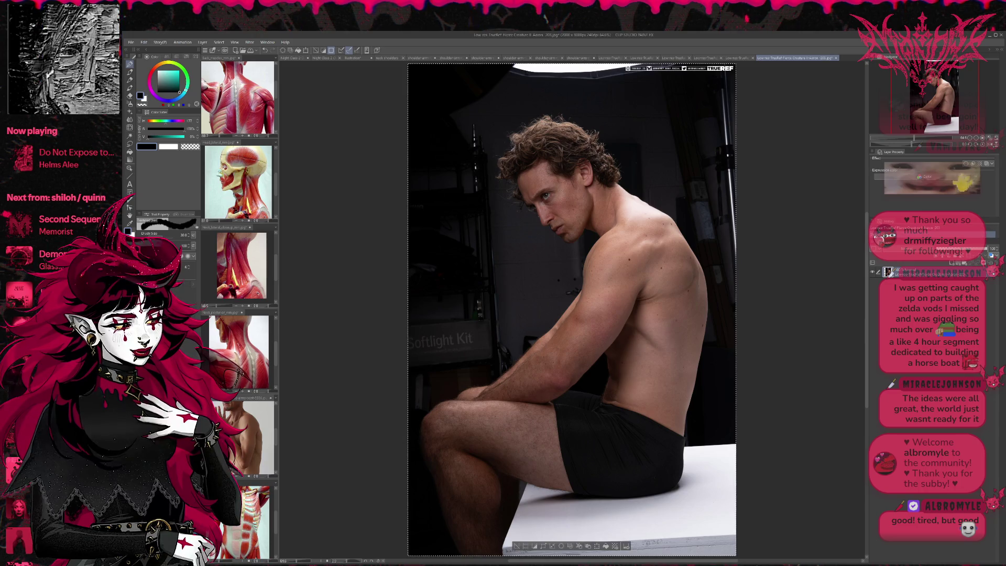
{"action": "left_click", "coordinate": [386, 58]}
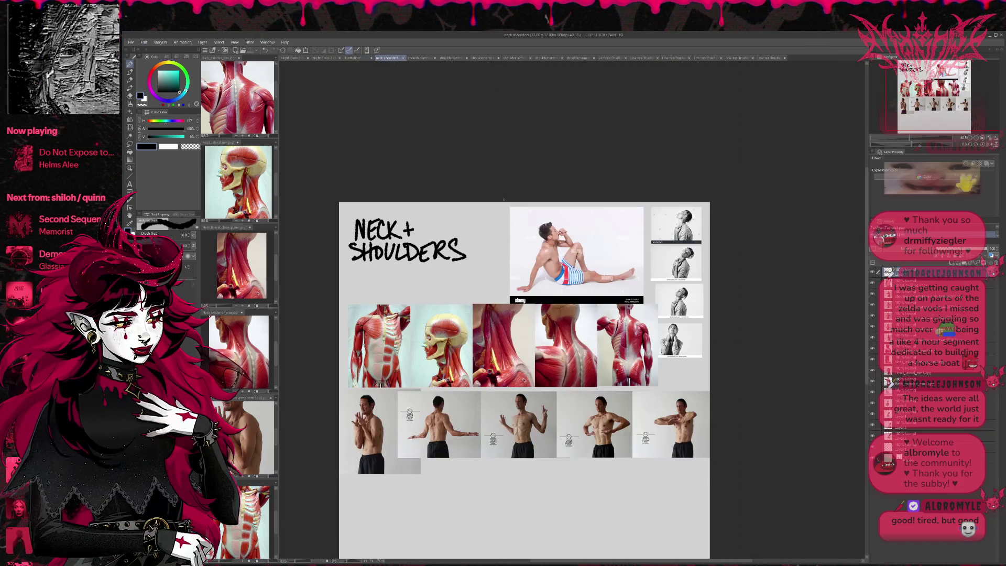
{"action": "key", "text": "ctrl+minus"}
{"action": "key", "text": "ctrl+v"}
{"action": "key", "text": "ctrl+t"}
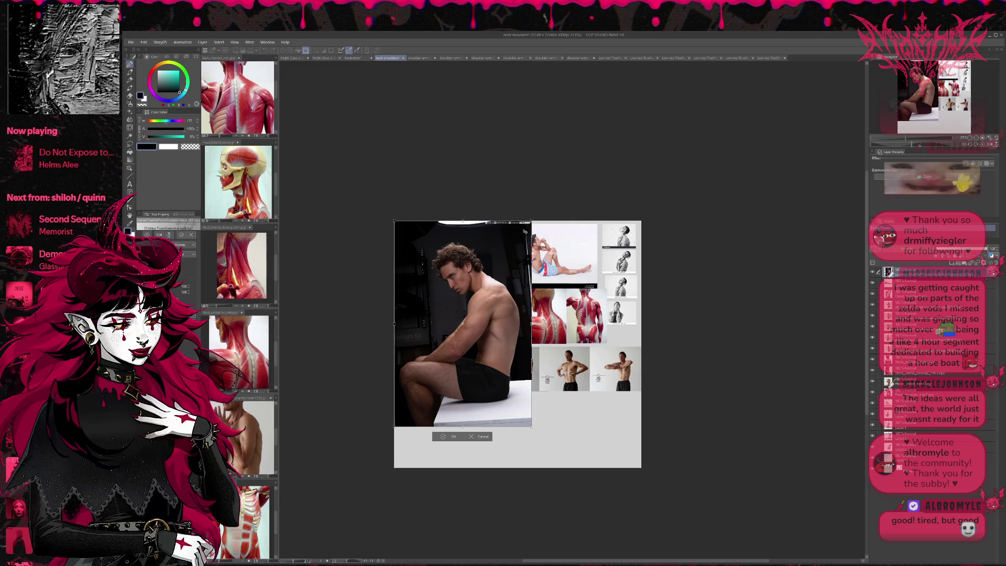
{"action": "left_click_drag", "start_coordinate": [531, 223], "coordinate": [496, 274]}
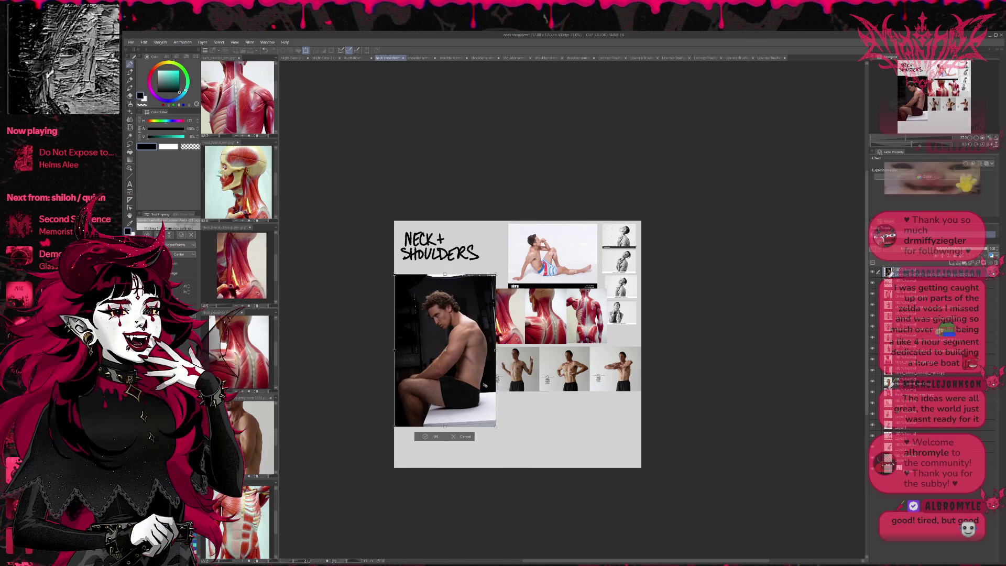
{"action": "key", "text": "Escape"}
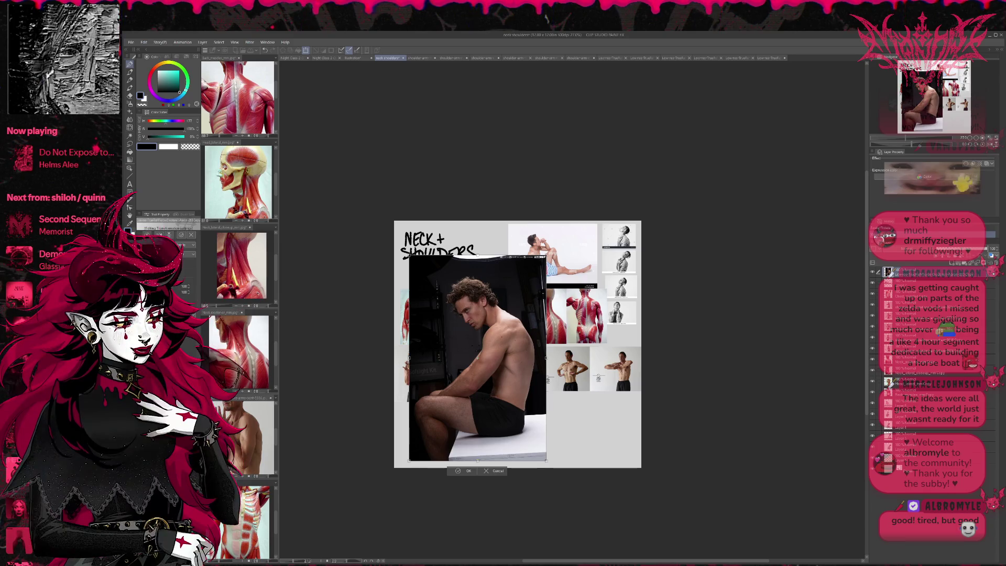
{"action": "left_click", "coordinate": [769, 58]}
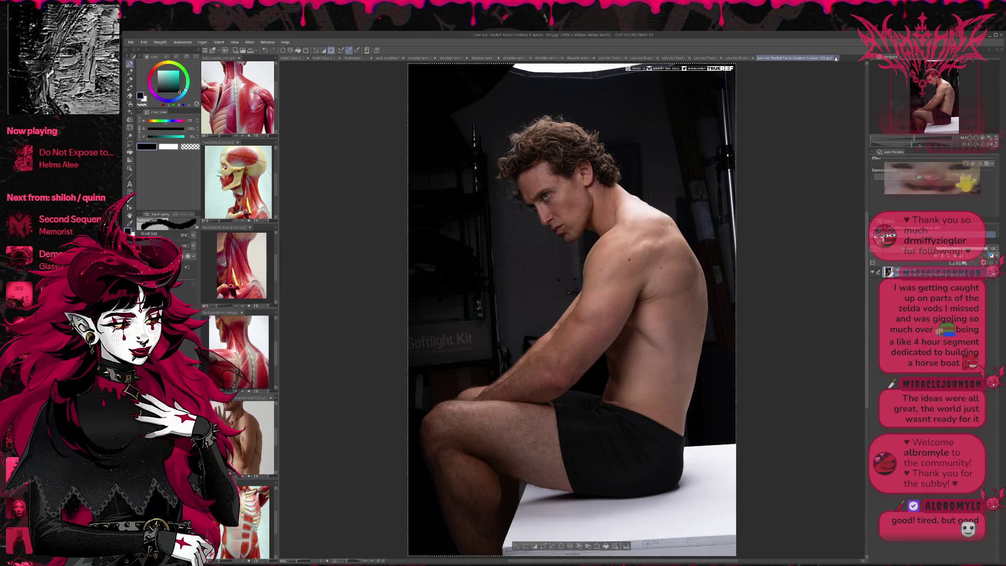
{"action": "key", "text": "ctrl+w"}
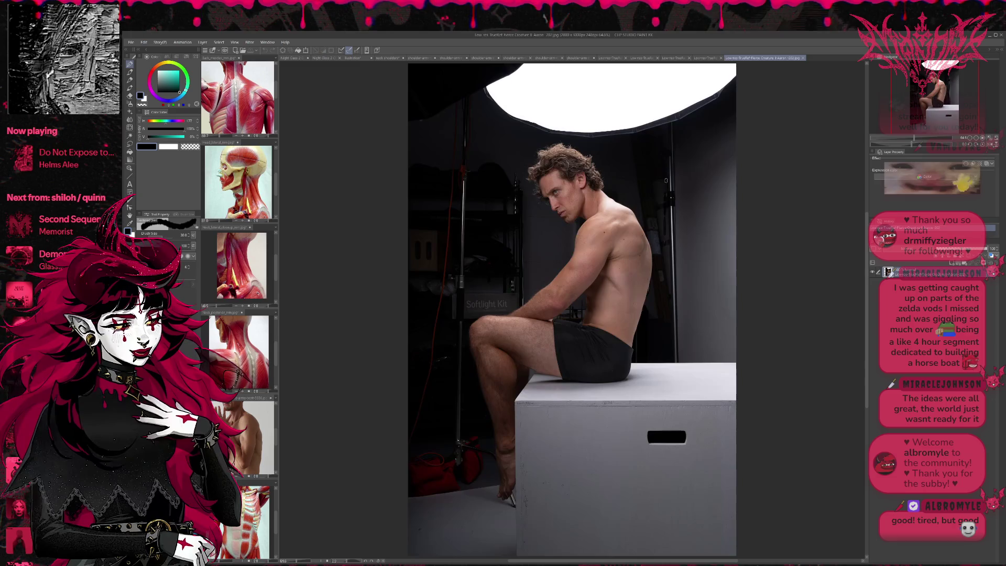
Step: Copy the second seated-man photo onto the board and shift it right and down
{"action": "key", "text": "ctrl+a"}
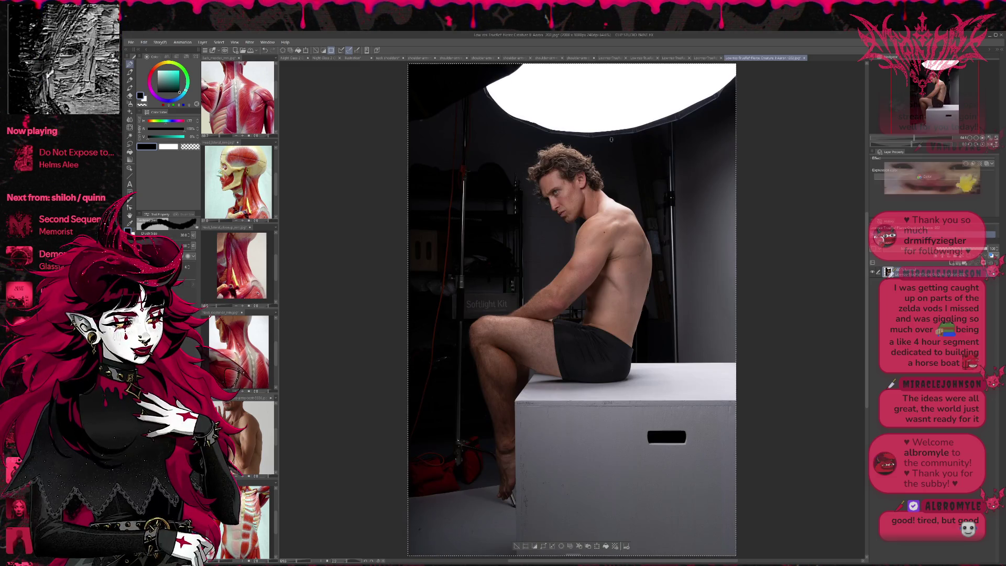
{"action": "key", "text": "ctrl+c"}
{"action": "left_click", "coordinate": [384, 58]}
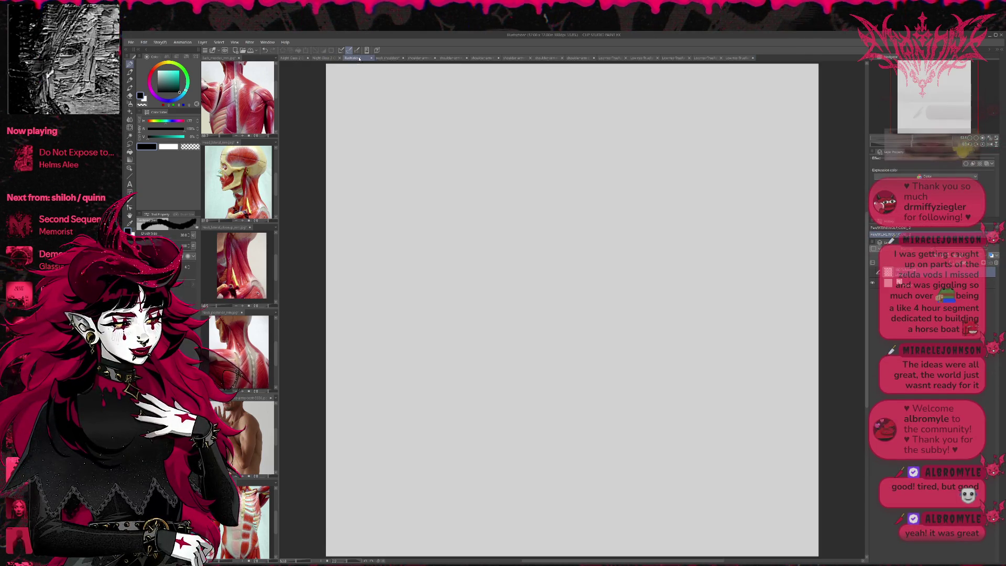
{"action": "key", "text": "ctrl+v"}
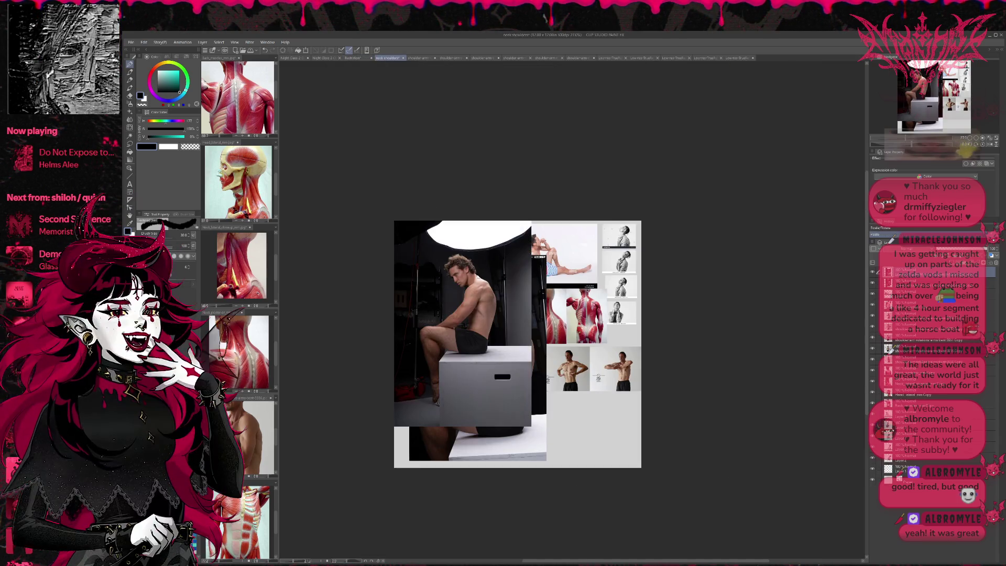
{"action": "key", "text": "ctrl+t"}
{"action": "left_click_drag", "start_coordinate": [483, 292], "coordinate": [498, 325]}
{"action": "key", "text": "Return"}
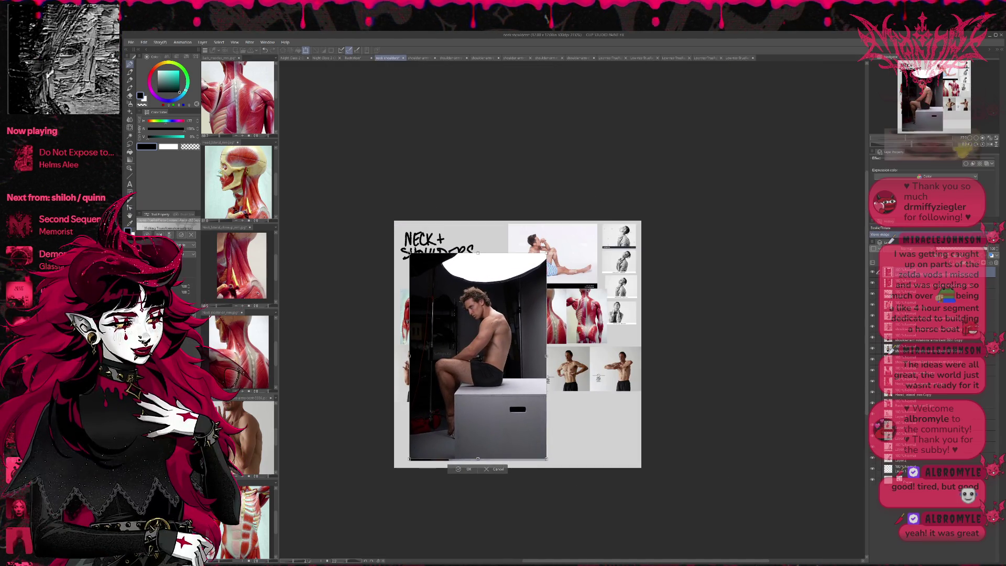
{"action": "left_click", "coordinate": [739, 57]}
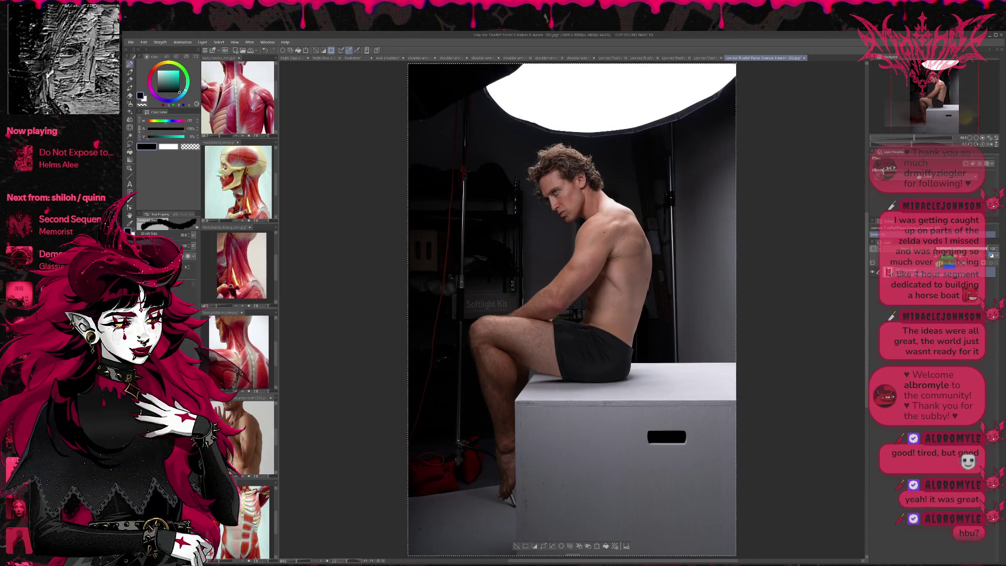
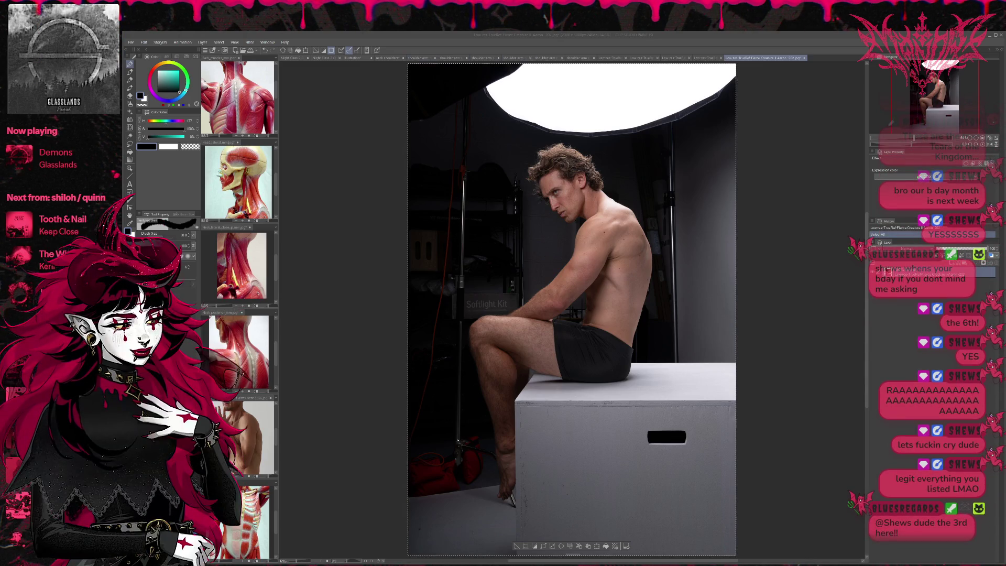
Step: Close the side-profile photo and select all of the seated, camera-facing model photo
{"action": "left_click", "coordinate": [352, 57]}
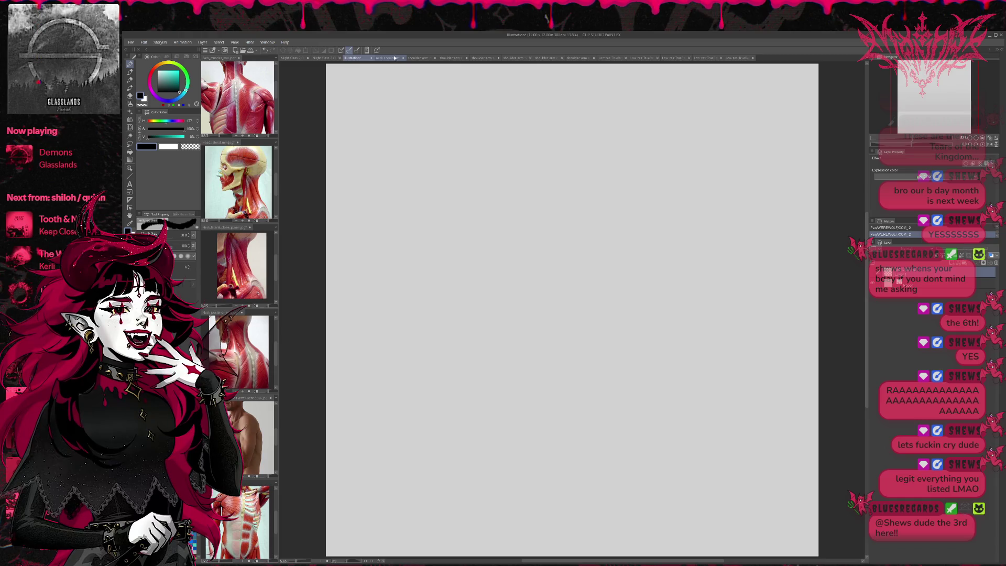
{"action": "left_click", "coordinate": [388, 59]}
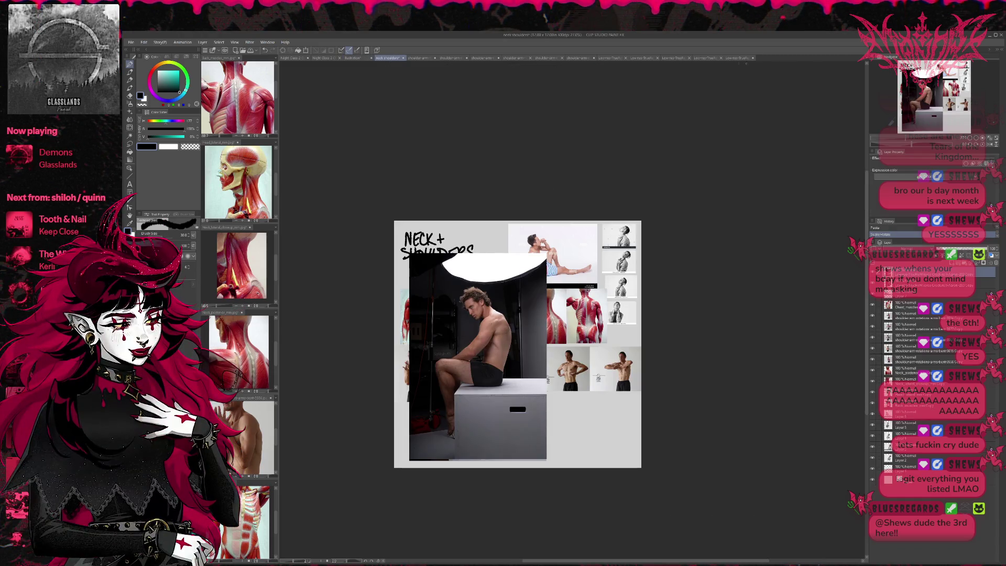
{"action": "left_click", "coordinate": [738, 58]}
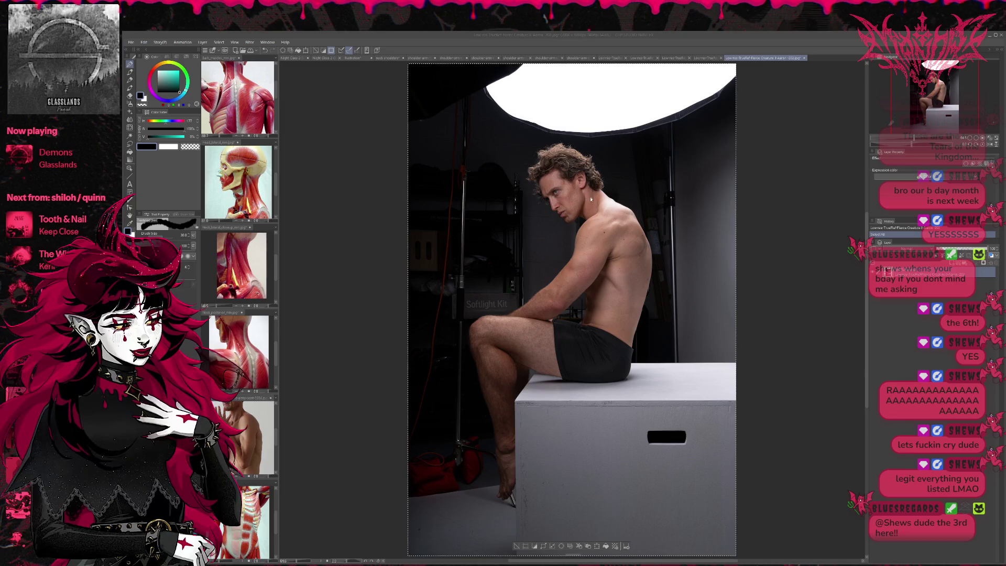
{"action": "left_click", "coordinate": [805, 58]}
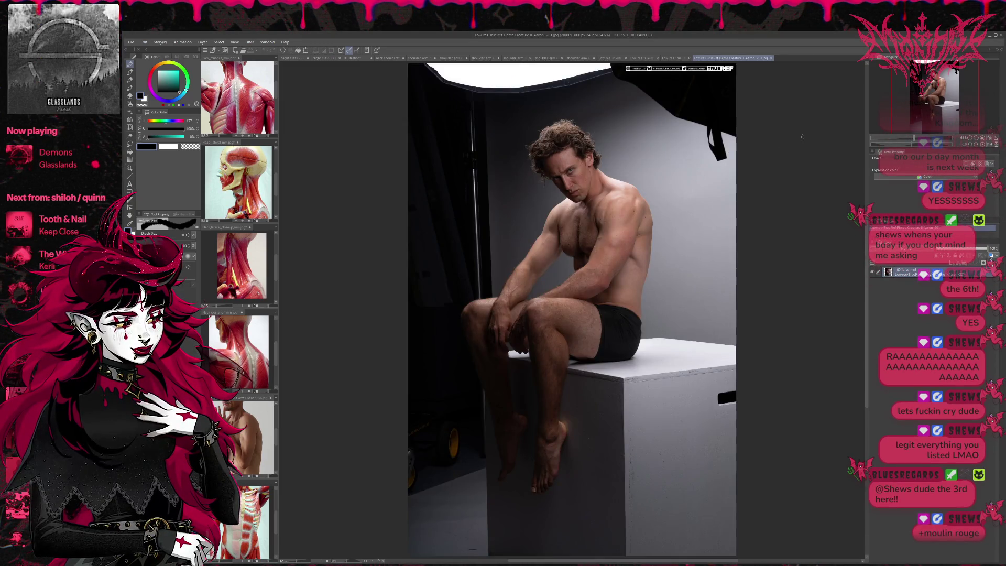
{"action": "key", "text": "ctrl+a"}
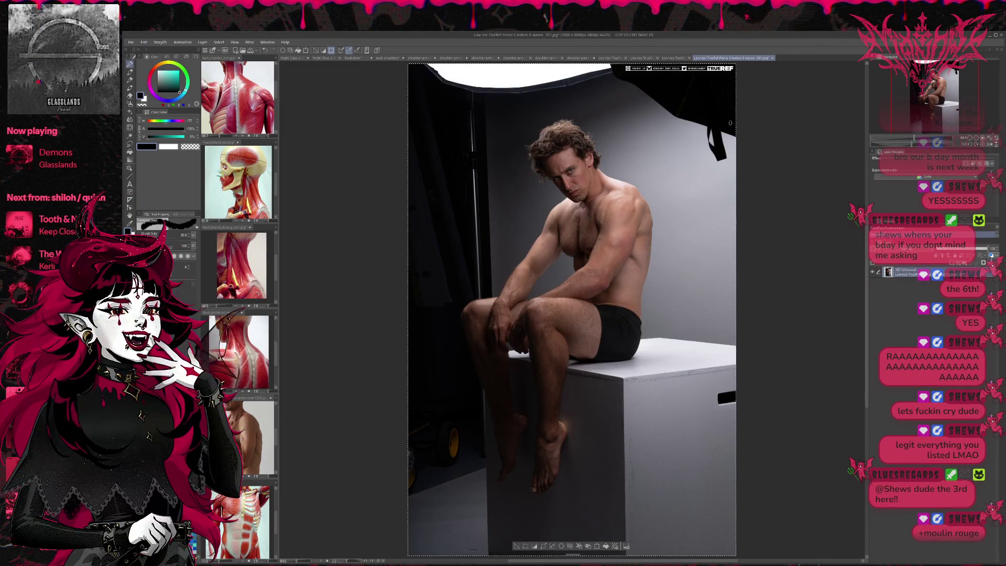
{"action": "key", "text": "ctrl+w"}
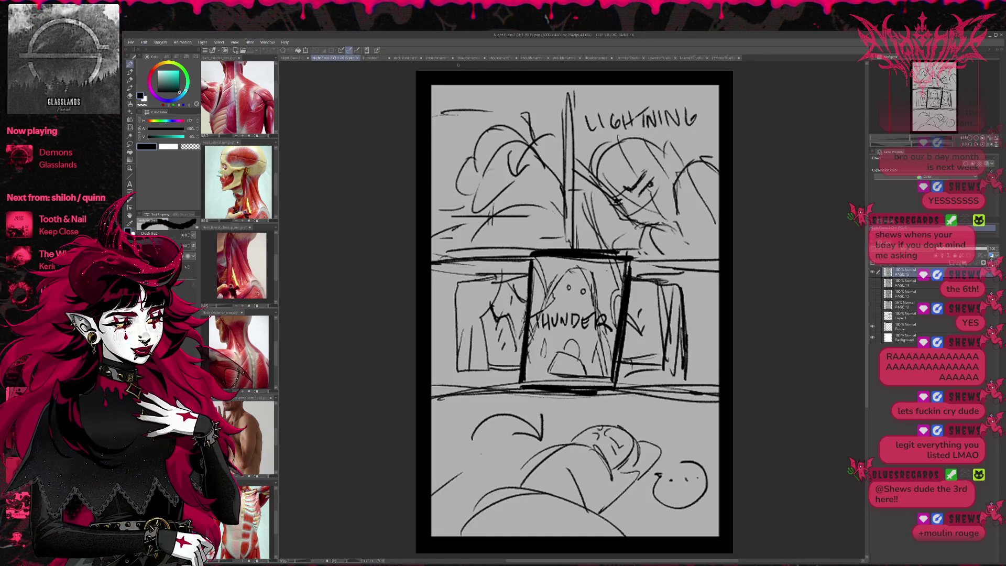
Step: Paste the seated-model photo into the Neck + Shoulders collage, scaled to fill the main spot
{"action": "left_click", "coordinate": [404, 58]}
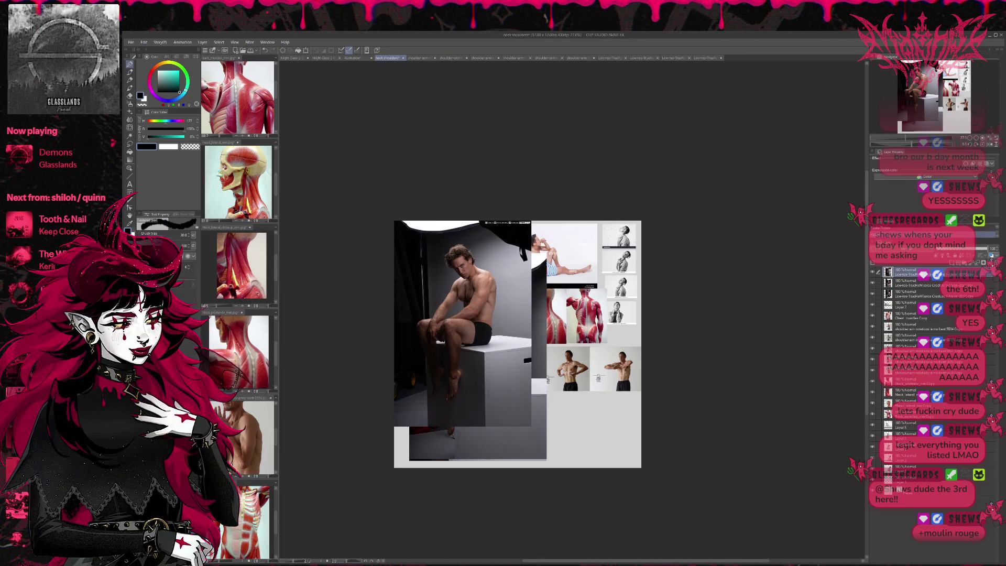
{"action": "key", "text": "ctrl+t"}
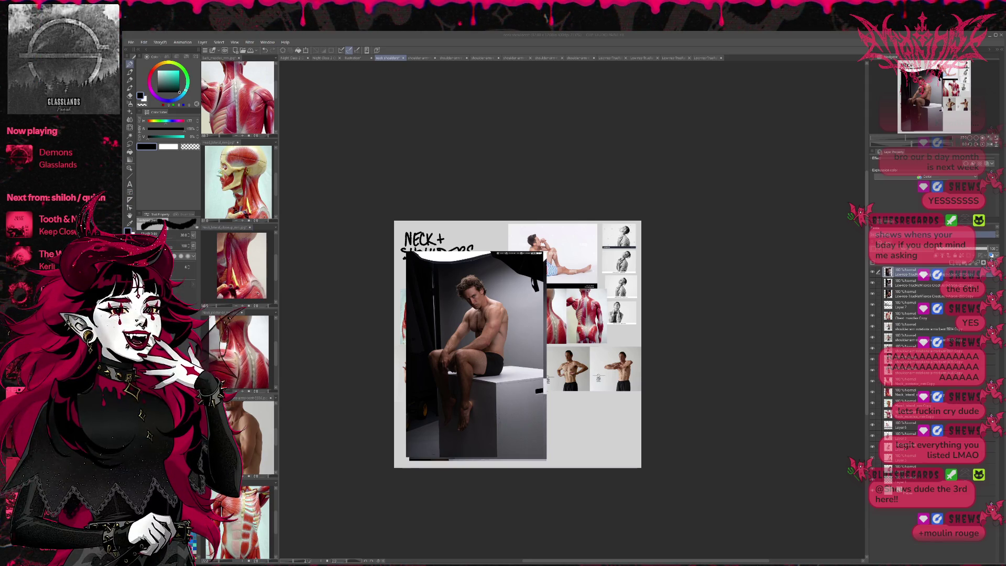
{"action": "left_click", "coordinate": [456, 56]}
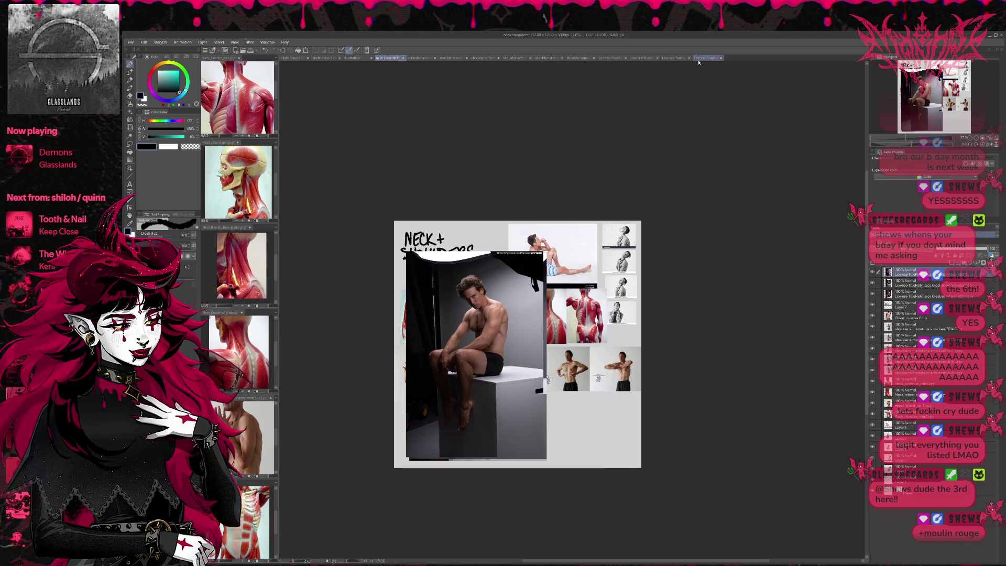
Step: Copy the round-light model photo and paste it over the collage's main spot, scaled to fit
{"action": "left_click", "coordinate": [705, 58]}
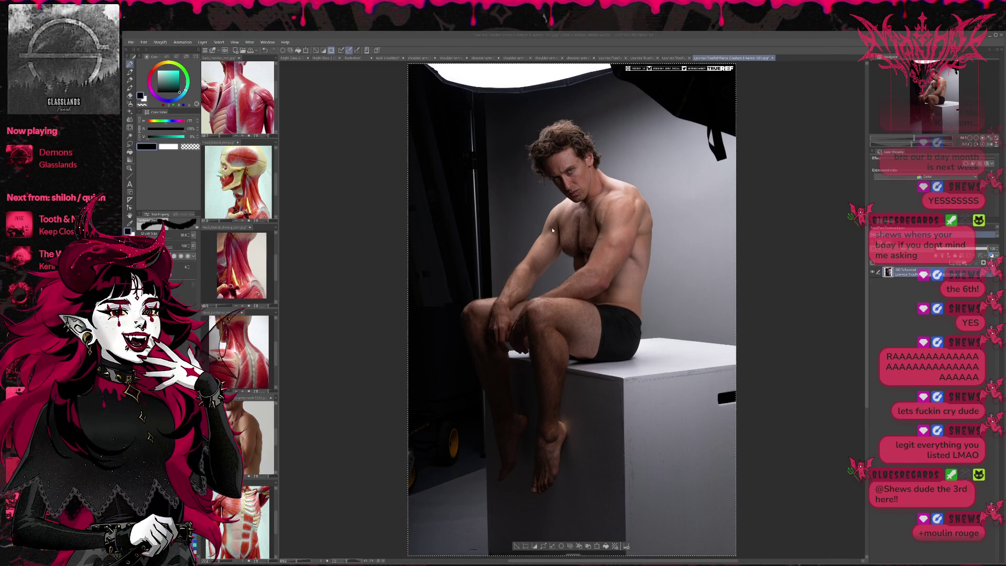
{"action": "key", "text": "ctrl+w"}
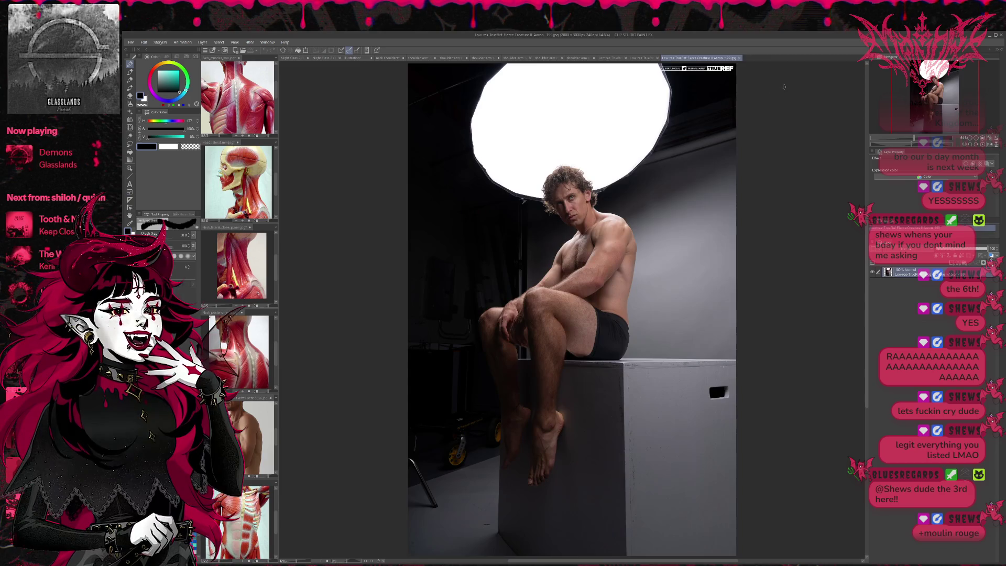
{"action": "key", "text": "ctrl+a"}
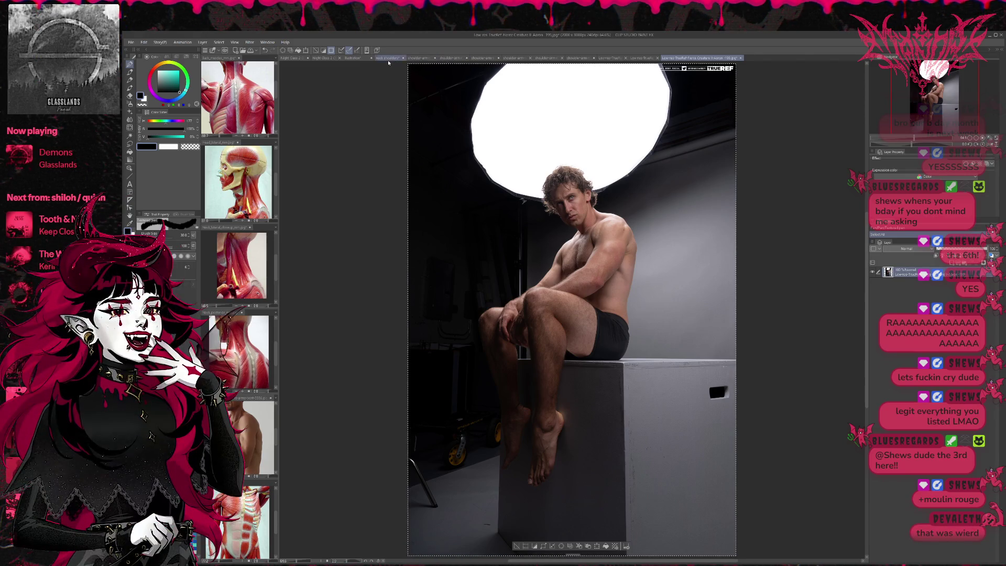
{"action": "left_click", "coordinate": [387, 58]}
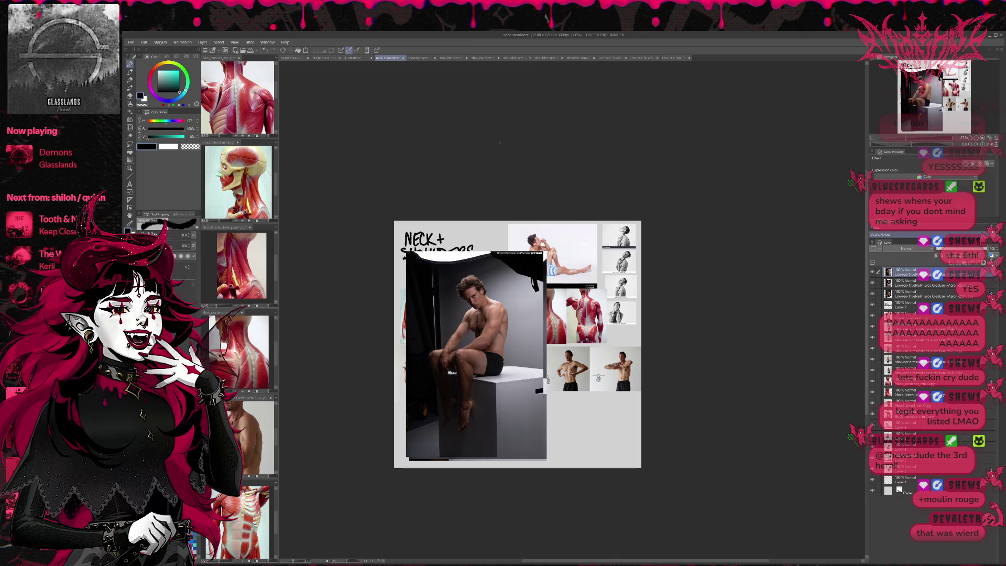
{"action": "key", "text": "ctrl+v"}
{"action": "key", "text": "ctrl+t"}
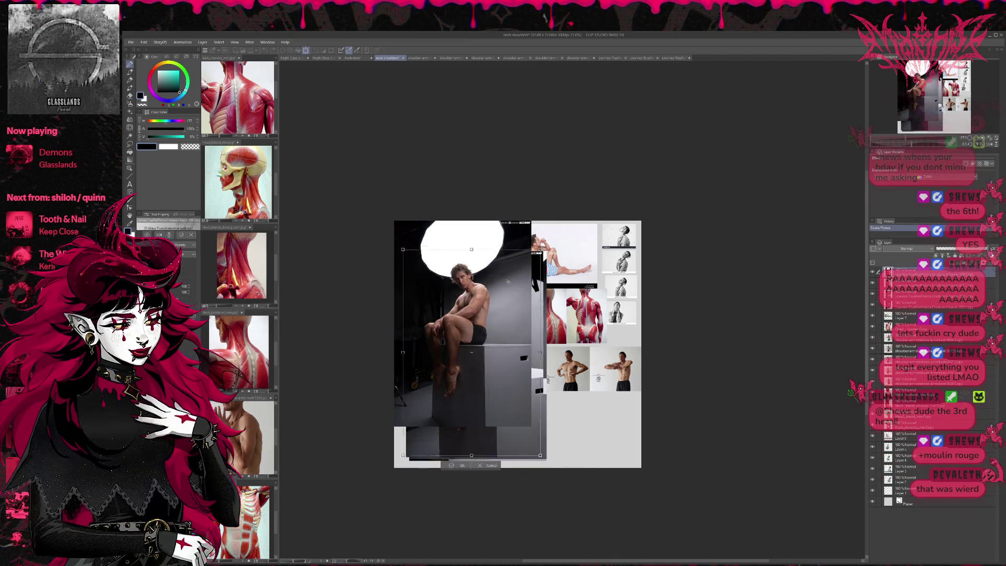
{"action": "key", "text": "Return"}
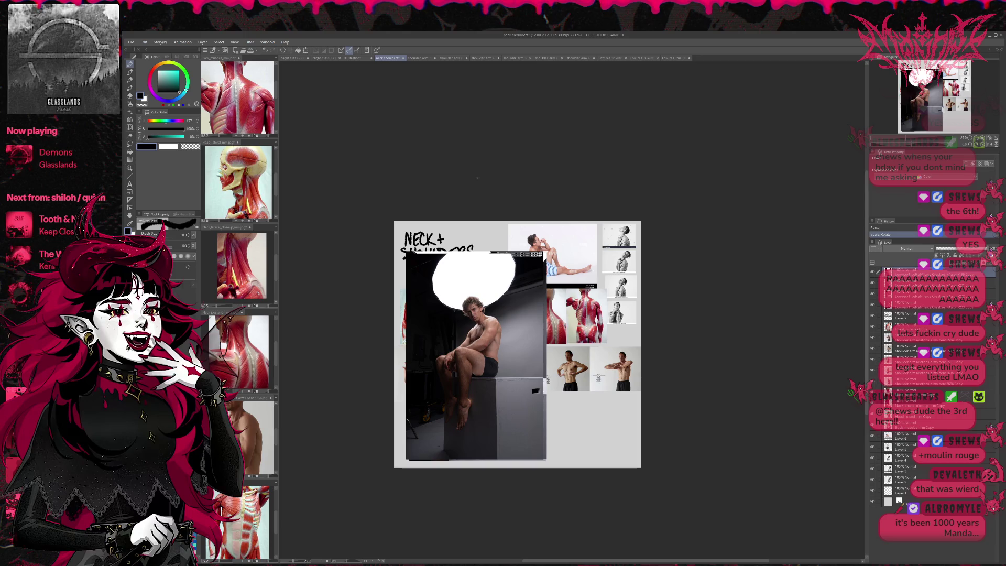
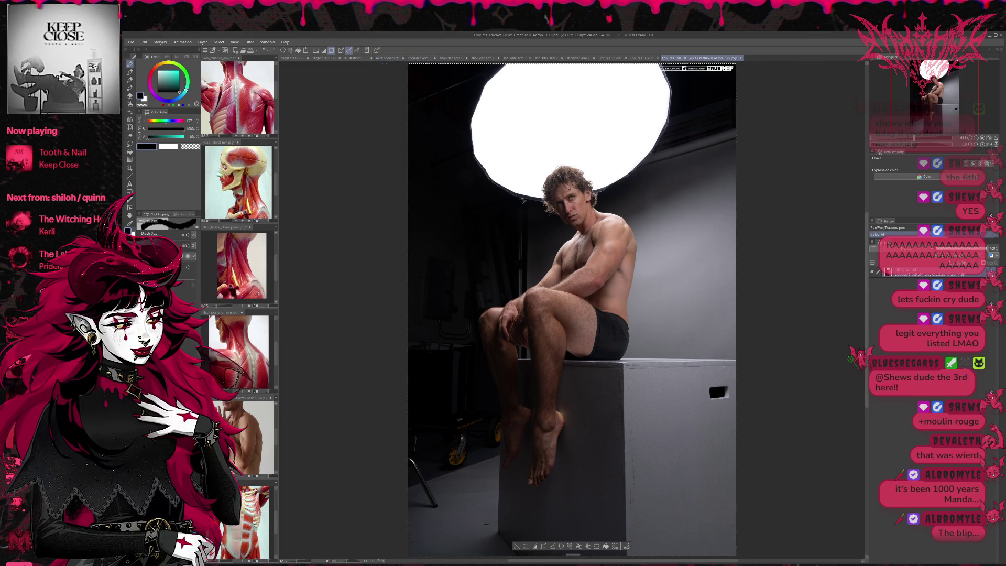
Step: Select the seated-man photo and paste it into the neck shoulders reference collage
{"action": "left_click", "coordinate": [414, 58]}
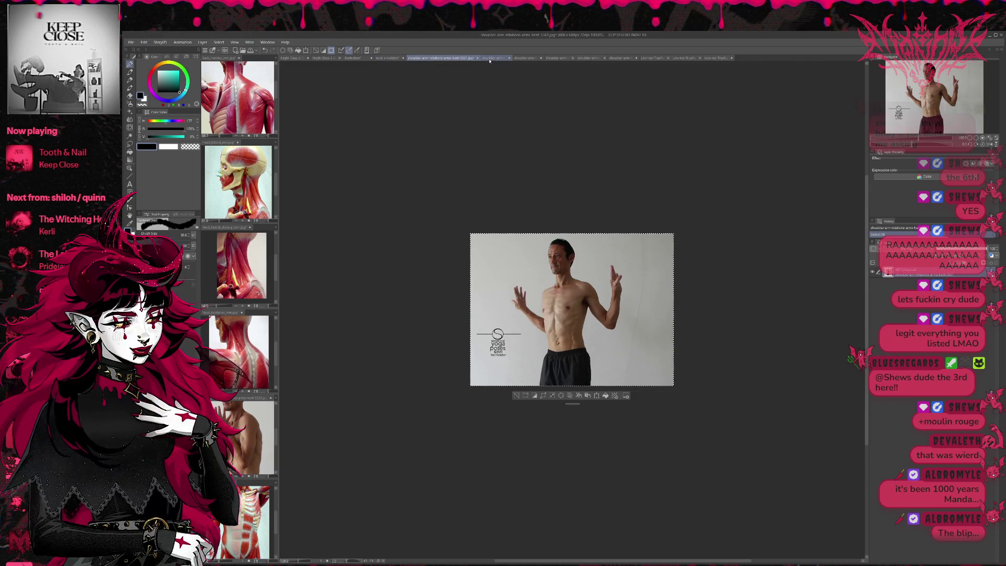
{"action": "key", "text": "ctrl+shift+Tab"}
{"action": "left_click", "coordinate": [678, 58]}
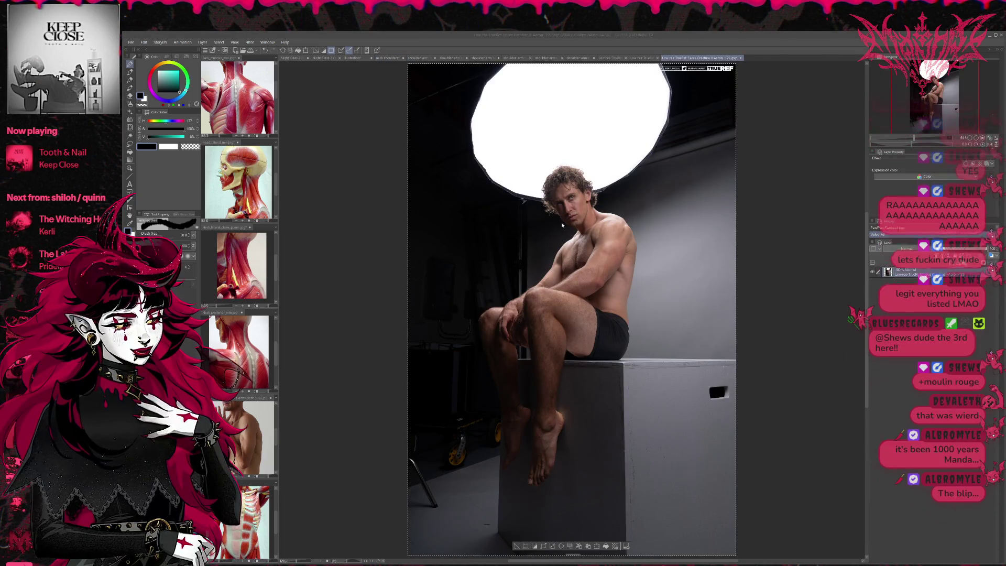
{"action": "left_click", "coordinate": [740, 58]}
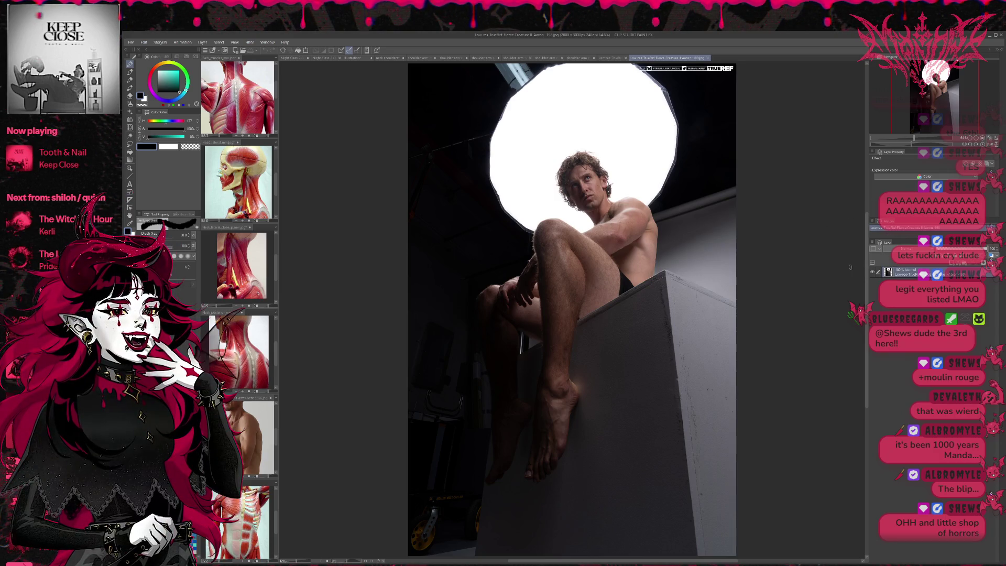
{"action": "key", "text": "ctrl+a"}
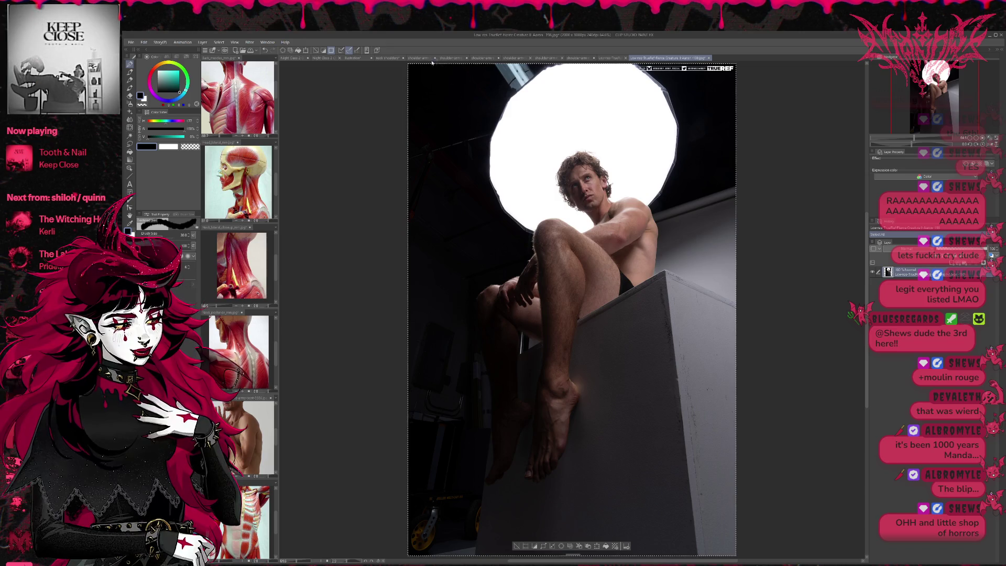
{"action": "left_click", "coordinate": [382, 59]}
{"action": "key", "text": "ctrl+v"}
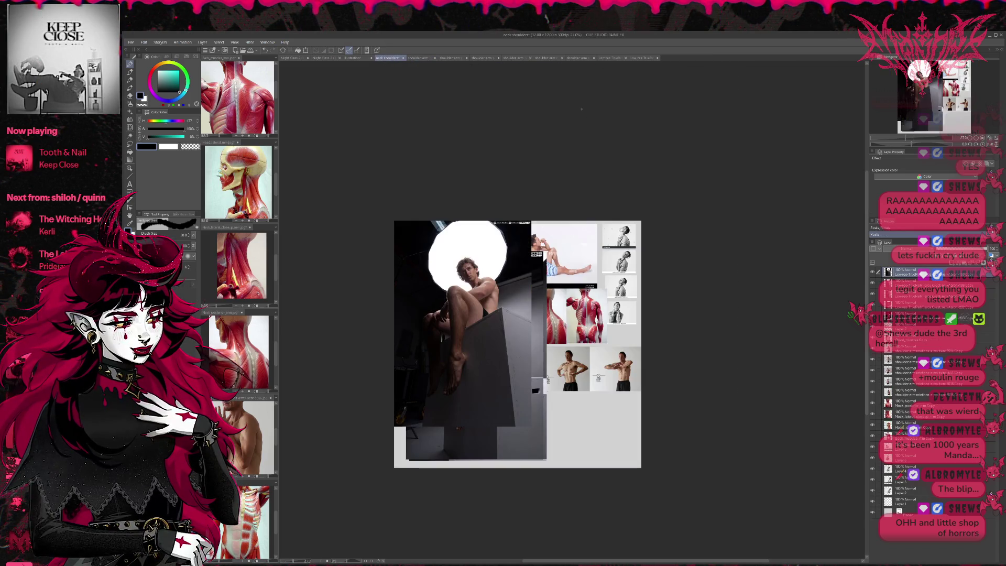
Step: Enlarge the pasted seated-man photo in the collage and close both seated-man photo documents
{"action": "left_click", "coordinate": [638, 58]}
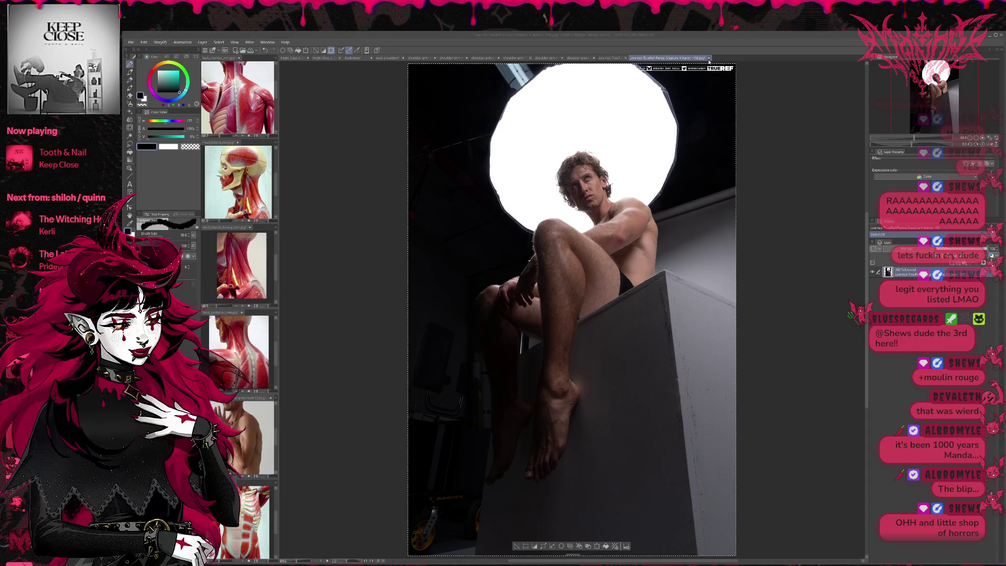
{"action": "key", "text": "ctrl+w"}
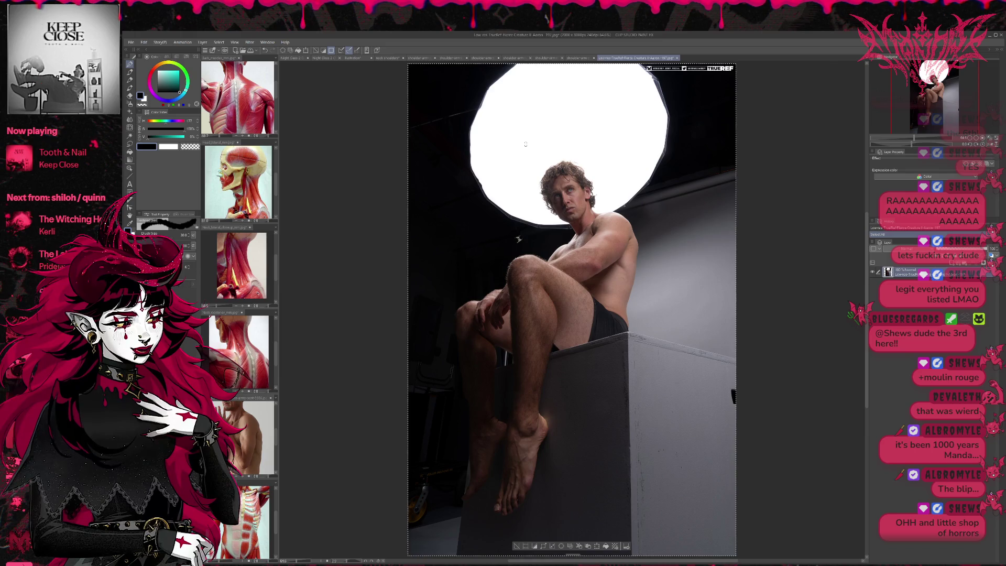
{"action": "left_click", "coordinate": [296, 58]}
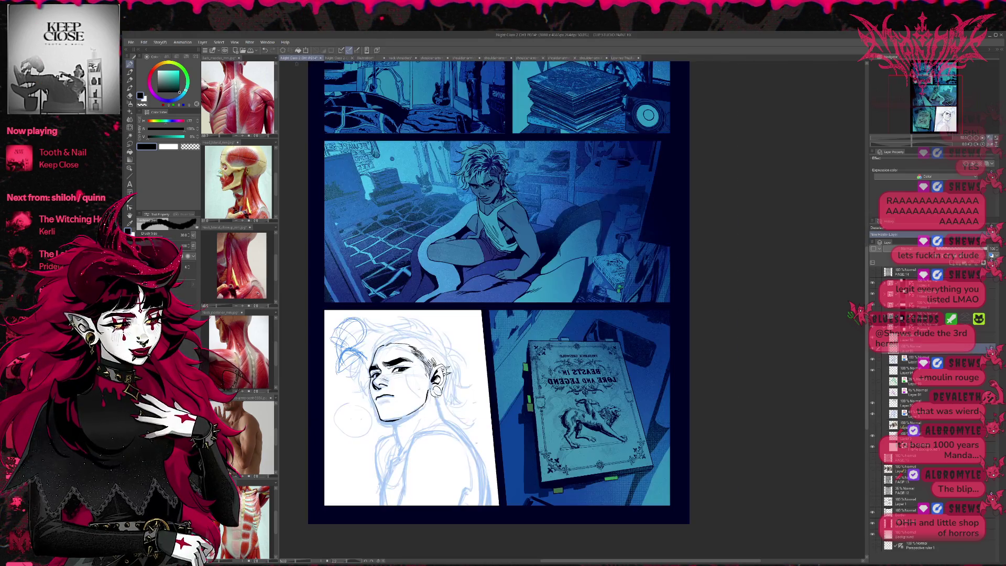
{"action": "left_click", "coordinate": [388, 59]}
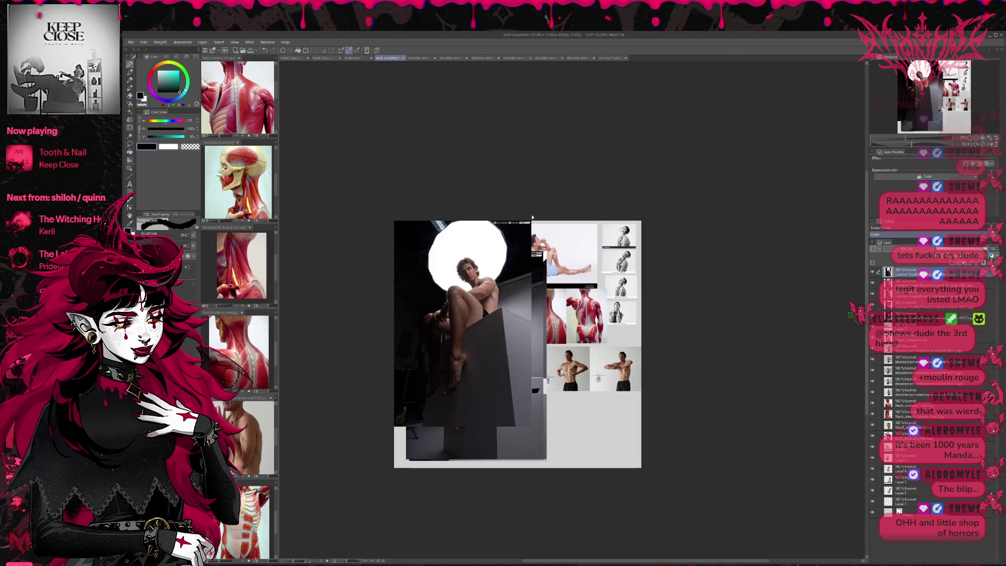
{"action": "left_click_drag", "start_coordinate": [531, 218], "coordinate": [553, 206]}
{"action": "left_click", "coordinate": [611, 59]}
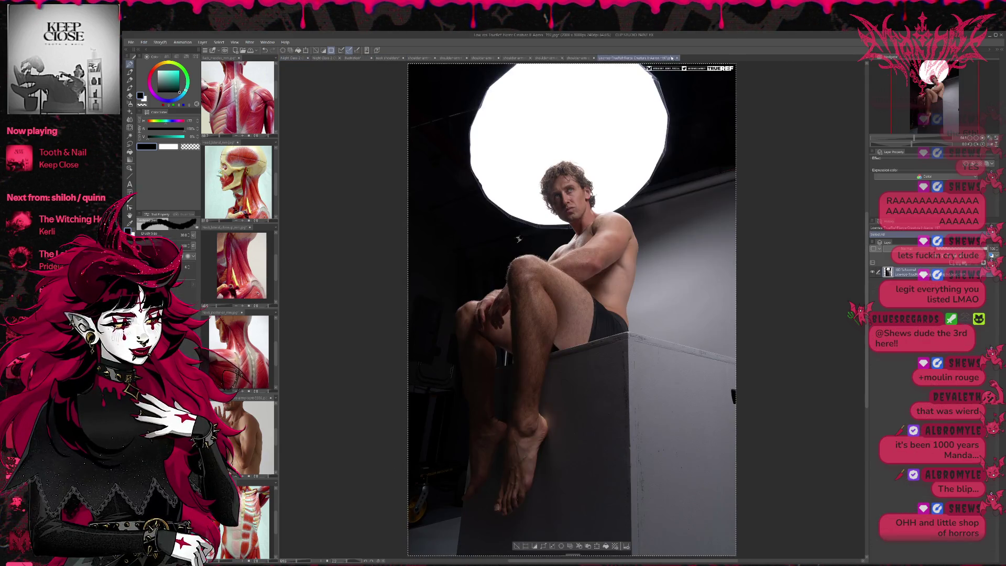
{"action": "key", "text": "ctrl+w"}
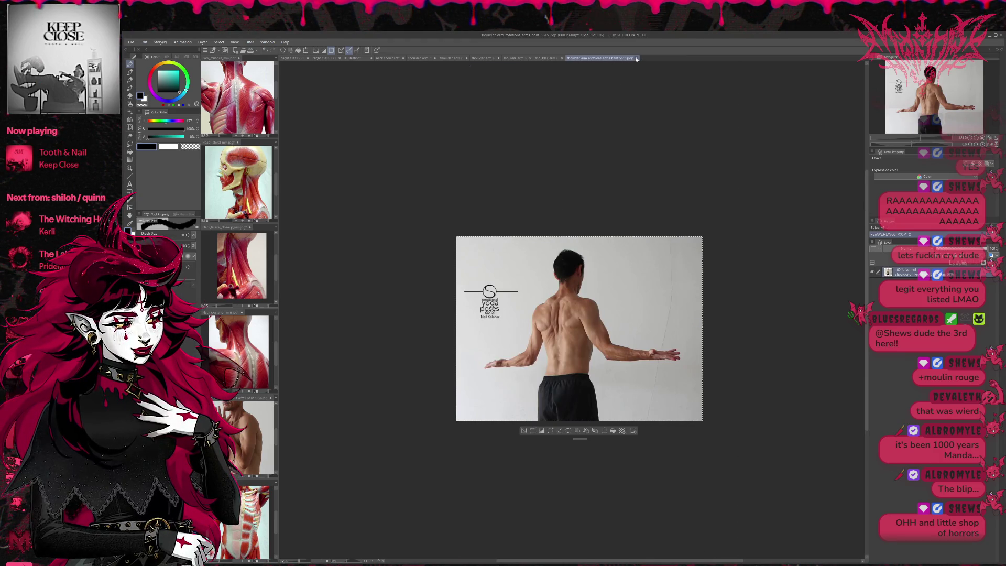
Step: Close an arm-rotation photo and the blank Illustration document
{"action": "key", "text": "ctrl+w"}
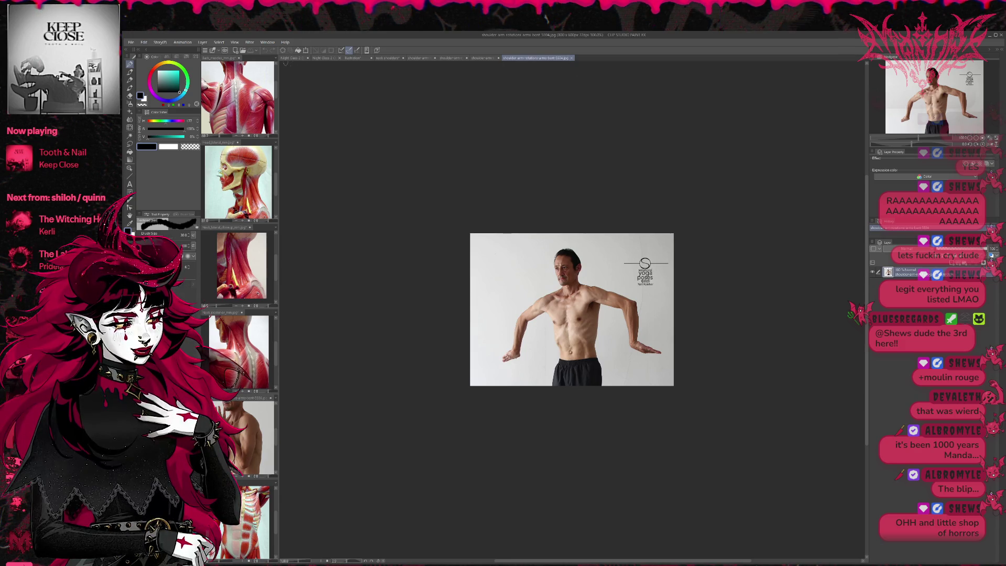
{"action": "left_click", "coordinate": [295, 57]}
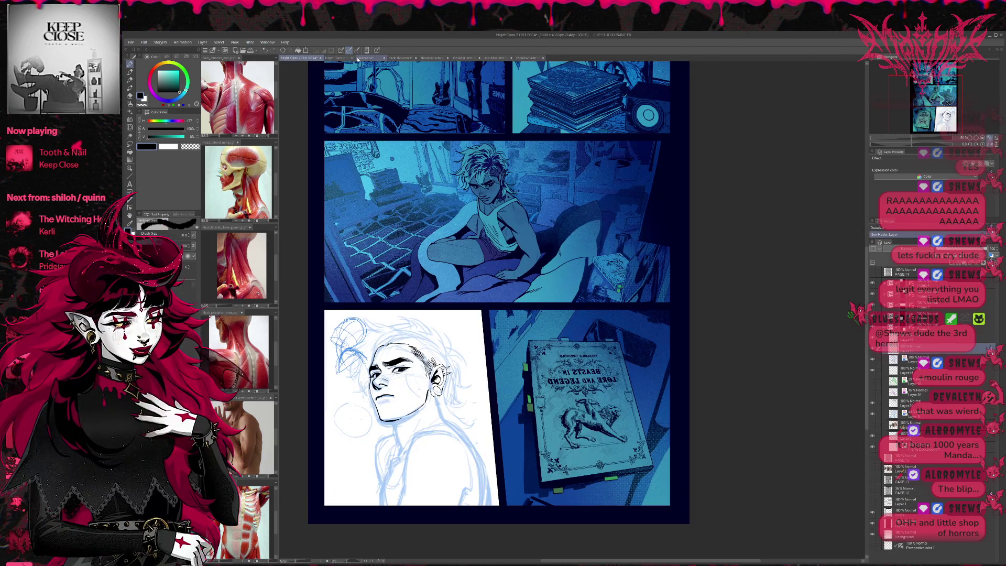
{"action": "left_click", "coordinate": [358, 58]}
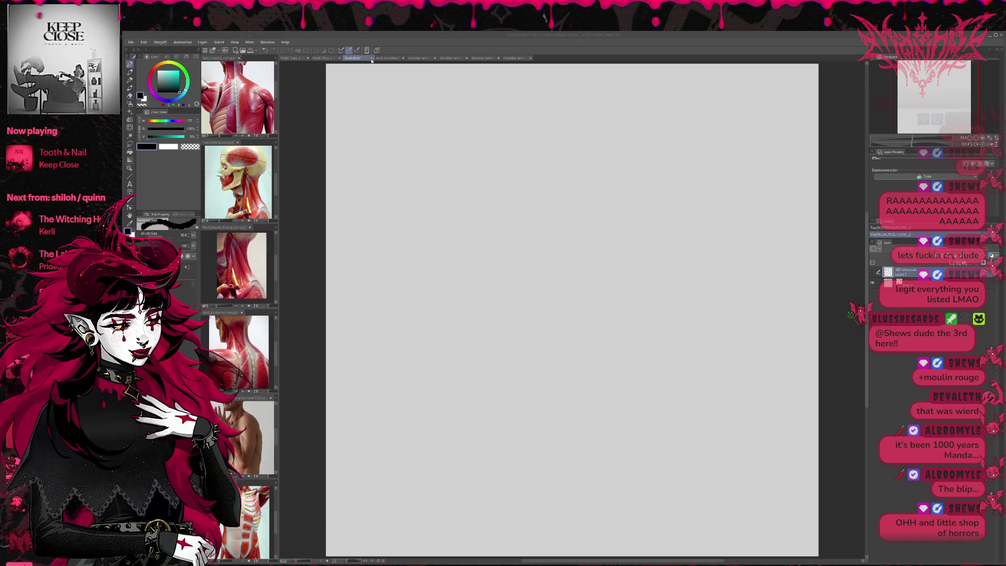
{"action": "key", "text": "ctrl+w"}
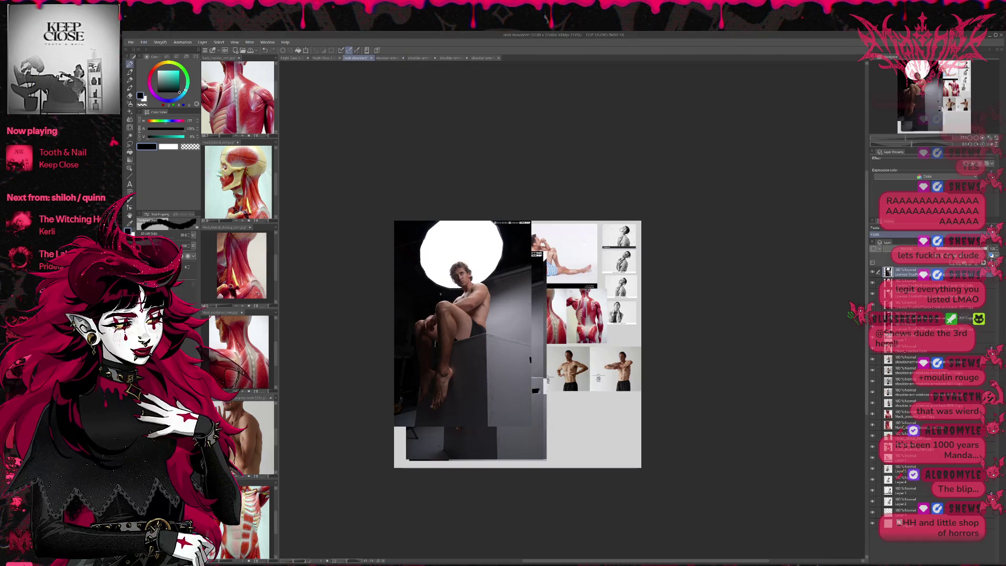
Step: Close the four remaining arm-rotation photos and return to the neck shoulders collage
{"action": "left_click", "coordinate": [484, 58]}
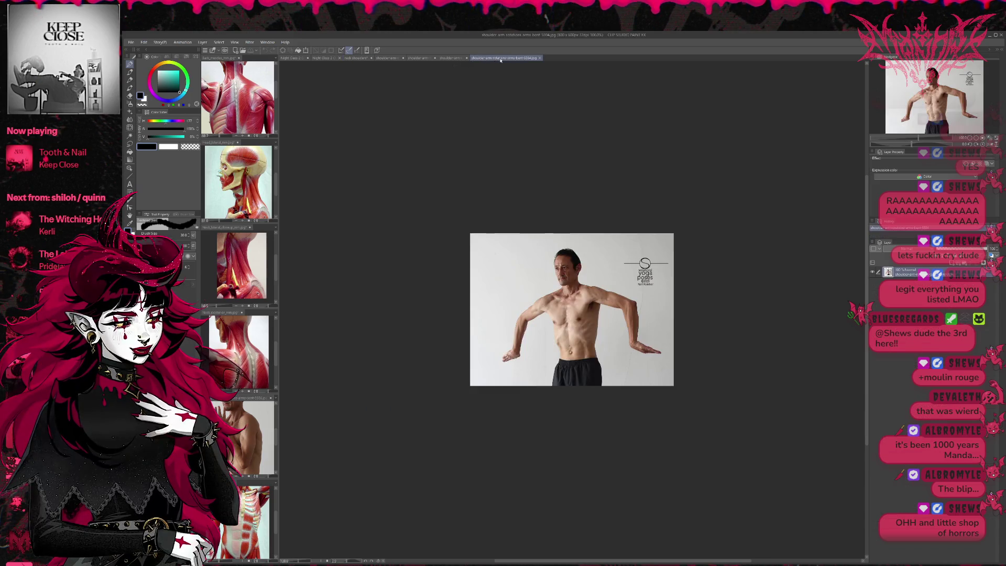
{"action": "left_click", "coordinate": [540, 59]}
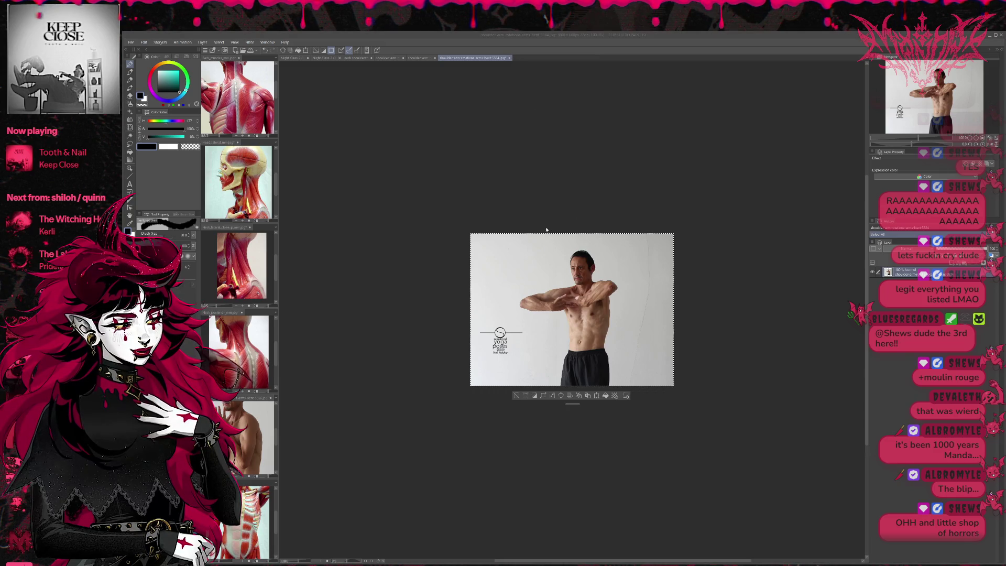
{"action": "key", "text": "ctrl+w"}
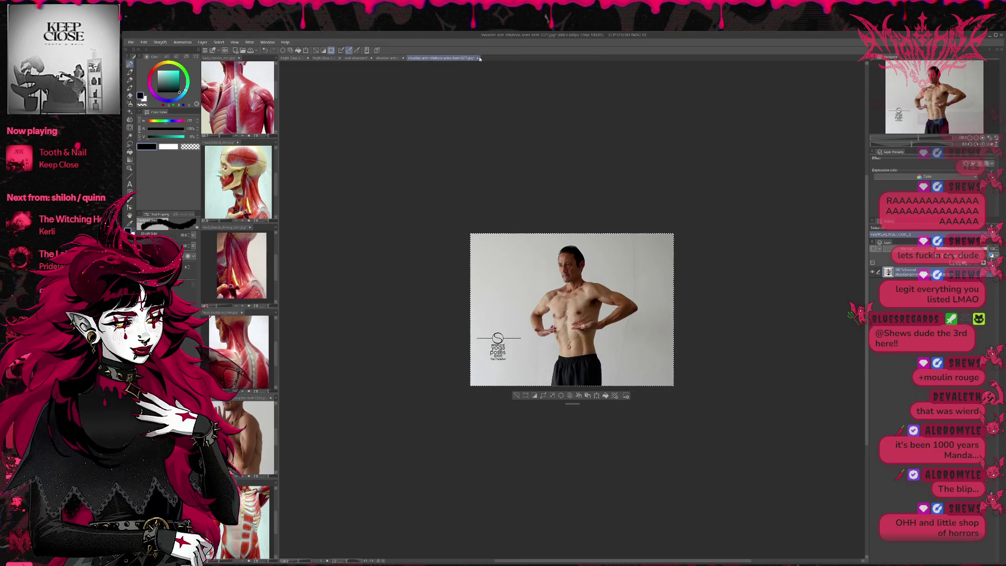
{"action": "key", "text": "ctrl+w"}
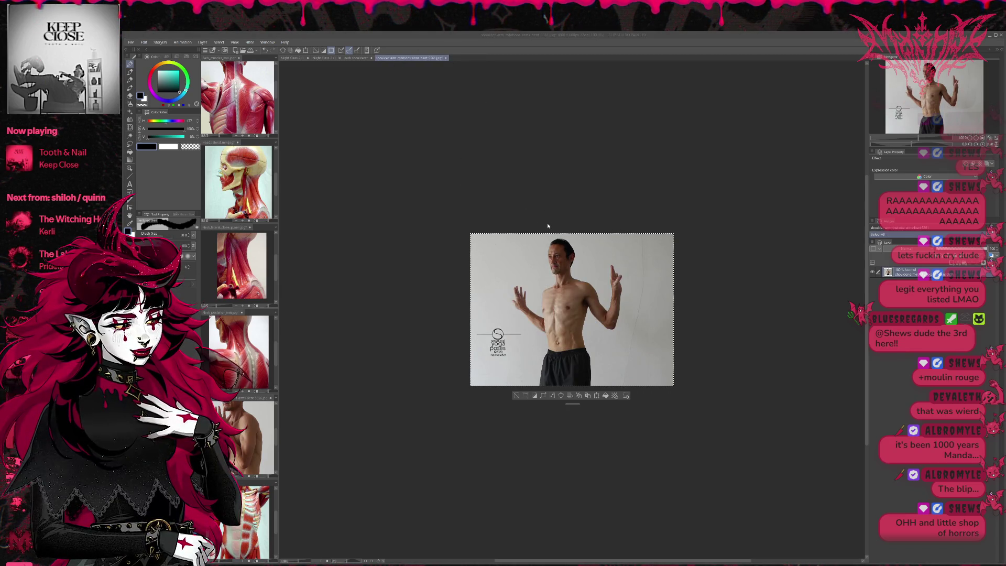
{"action": "key", "text": "ctrl+w"}
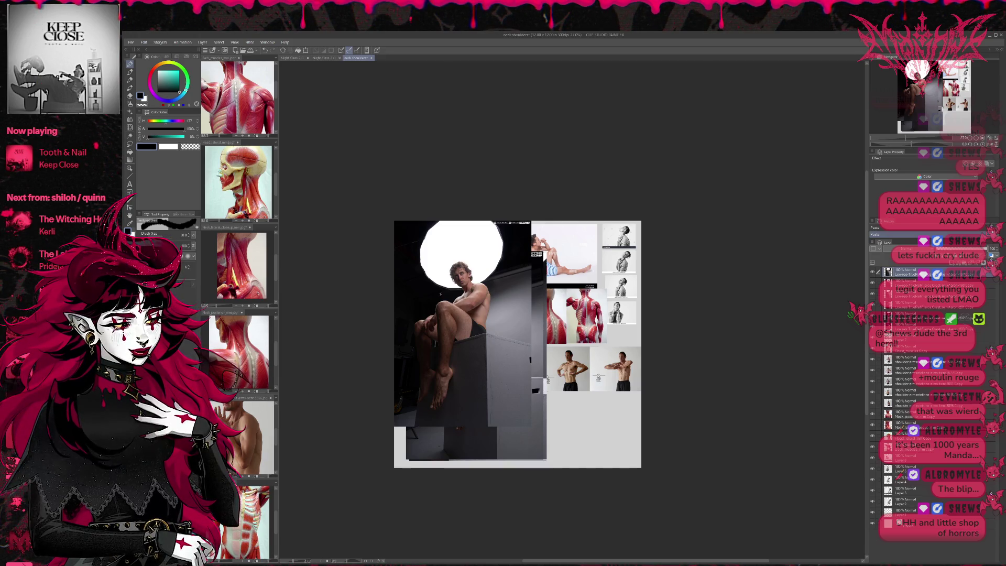
{"action": "key", "text": "ctrl+Tab"}
{"action": "key", "text": "ctrl+Tab"}
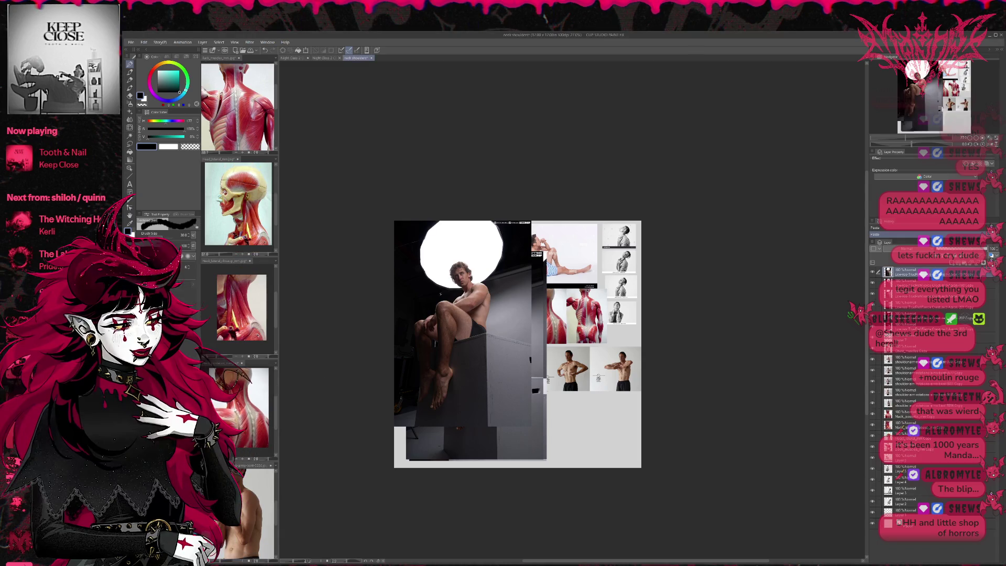
{"action": "left_click", "coordinate": [270, 467]}
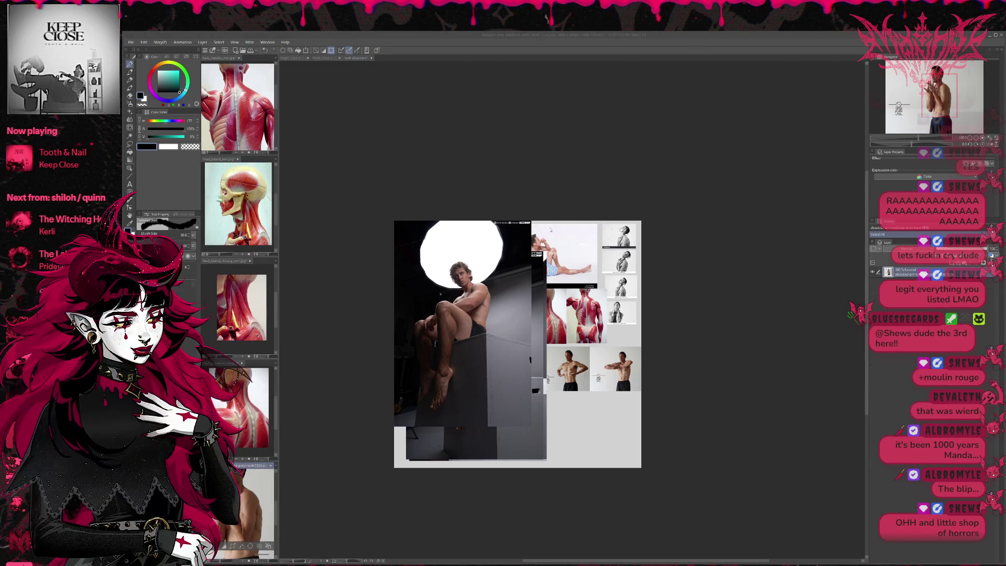
{"action": "key", "text": "ctrl+Tab"}
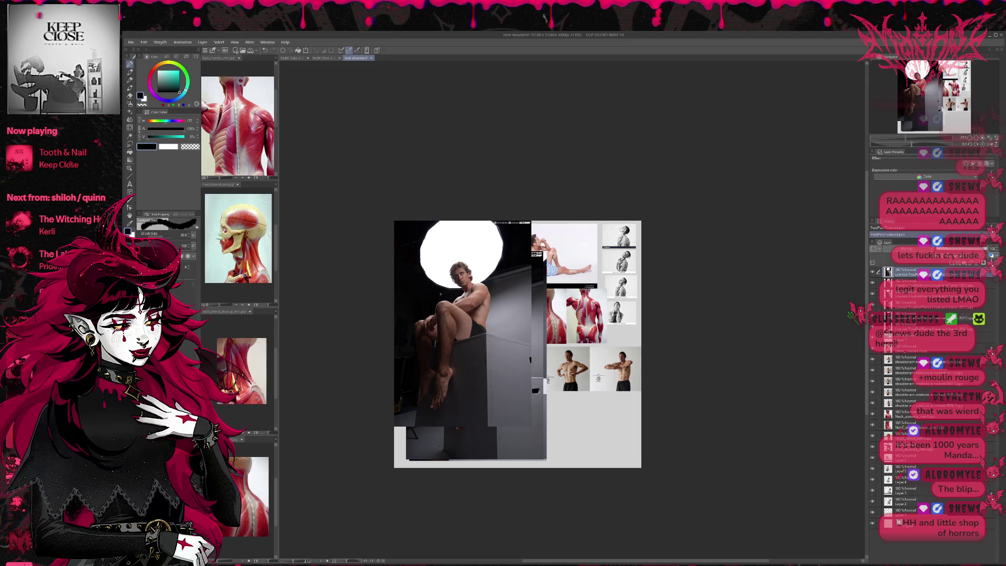
Step: Nudge the seated-man photo and the dark background photo down and right into alignment
{"action": "key", "text": "ctrl+t"}
{"action": "left_click_drag", "start_coordinate": [507, 341], "coordinate": [524, 369]}
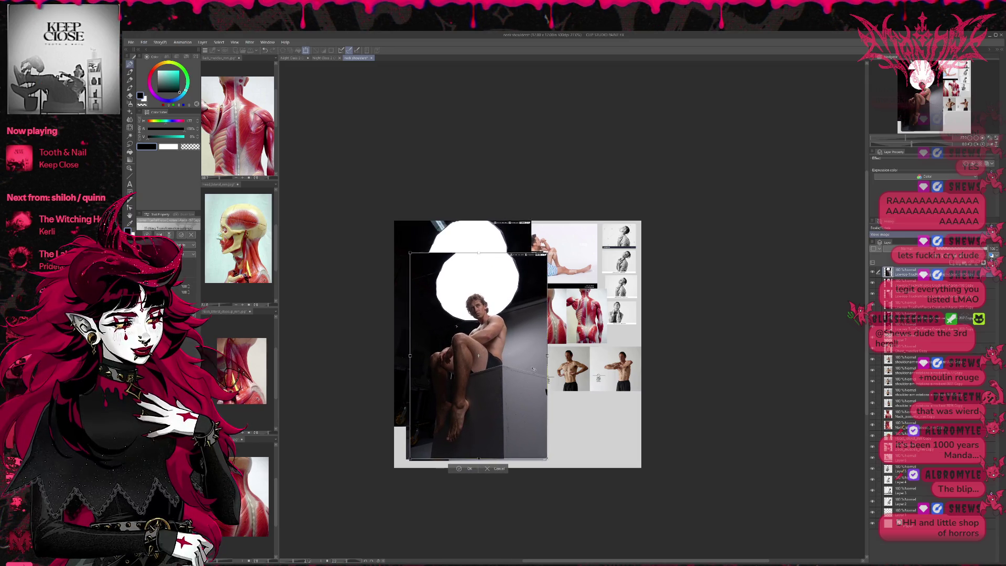
{"action": "key", "text": "Return"}
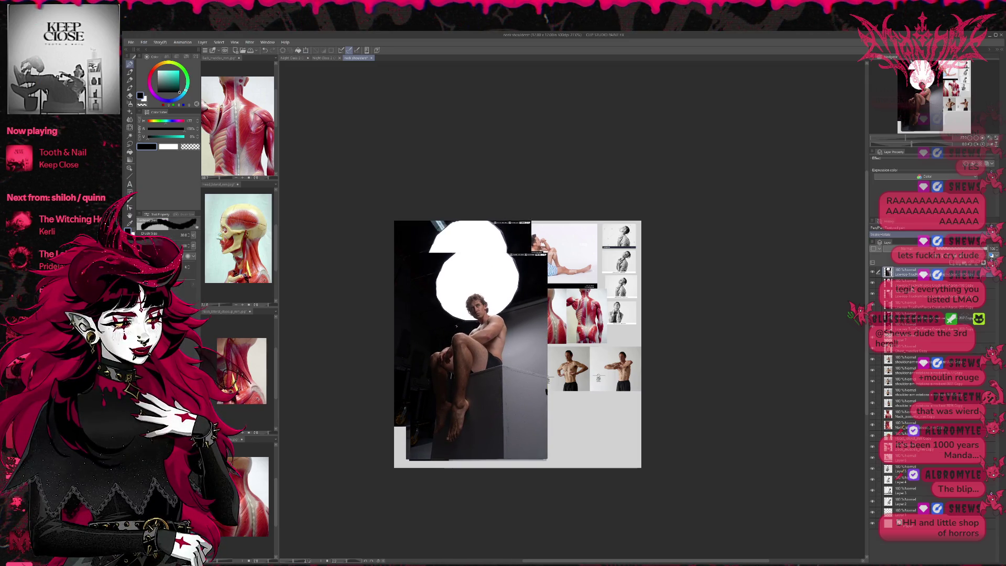
{"action": "key", "text": "alt+bracketleft"}
{"action": "key", "text": "ctrl+t"}
{"action": "left_click_drag", "start_coordinate": [506, 286], "coordinate": [520, 319]}
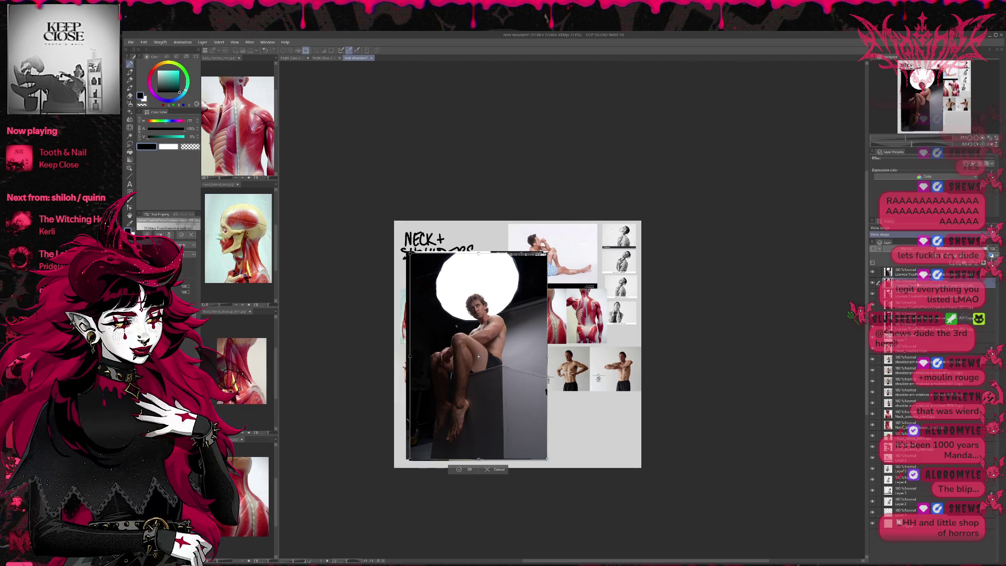
{"action": "key", "text": "Return"}
{"action": "left_click", "coordinate": [901, 327]}
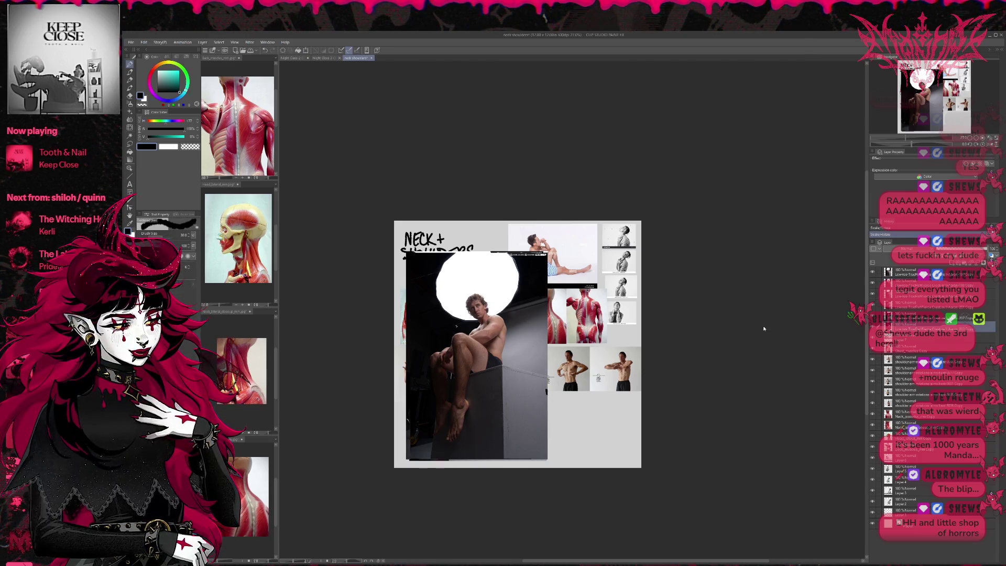
{"action": "key", "text": "ctrl+t"}
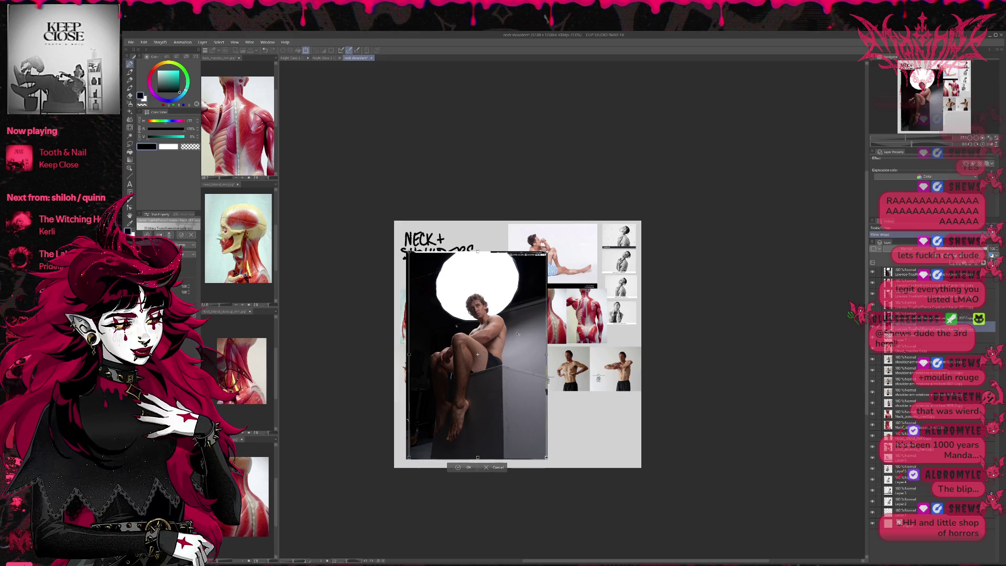
{"action": "left_click_drag", "start_coordinate": [520, 337], "coordinate": [518, 336]}
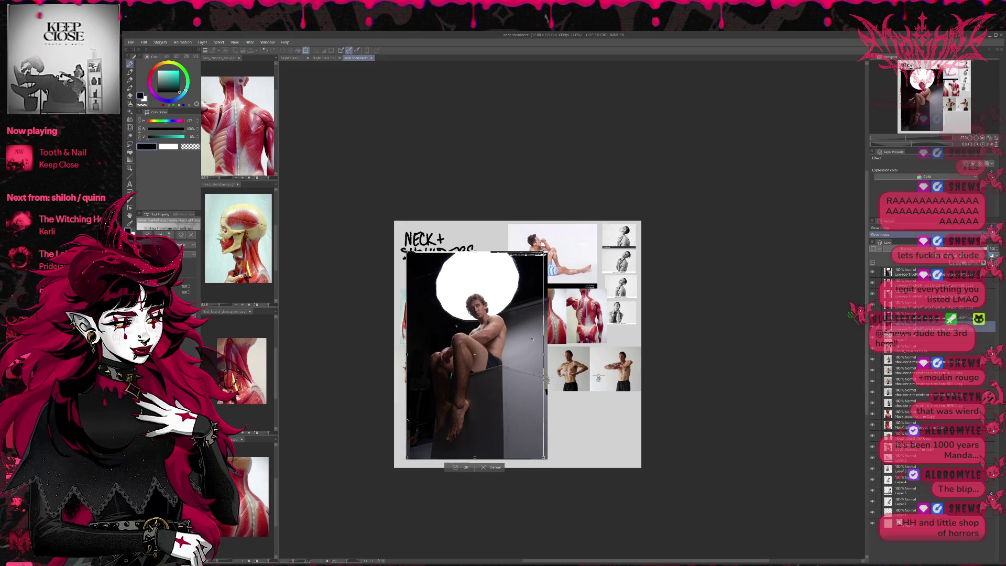
{"action": "key", "text": "Return"}
Step: Scale the selected photos down together into the collage's bottom-left corner
{"action": "left_click", "coordinate": [912, 271], "text": "shift"}
{"action": "key", "text": "ctrl+t"}
{"action": "left_click_drag", "start_coordinate": [548, 252], "coordinate": [445, 397]}
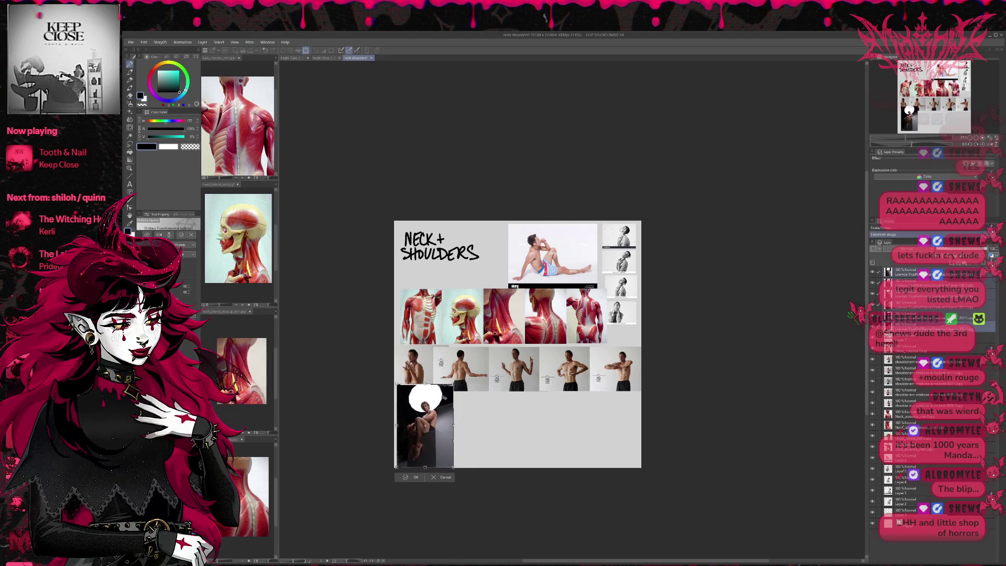
{"action": "key", "text": "Return"}
{"action": "left_click", "coordinate": [905, 275]}
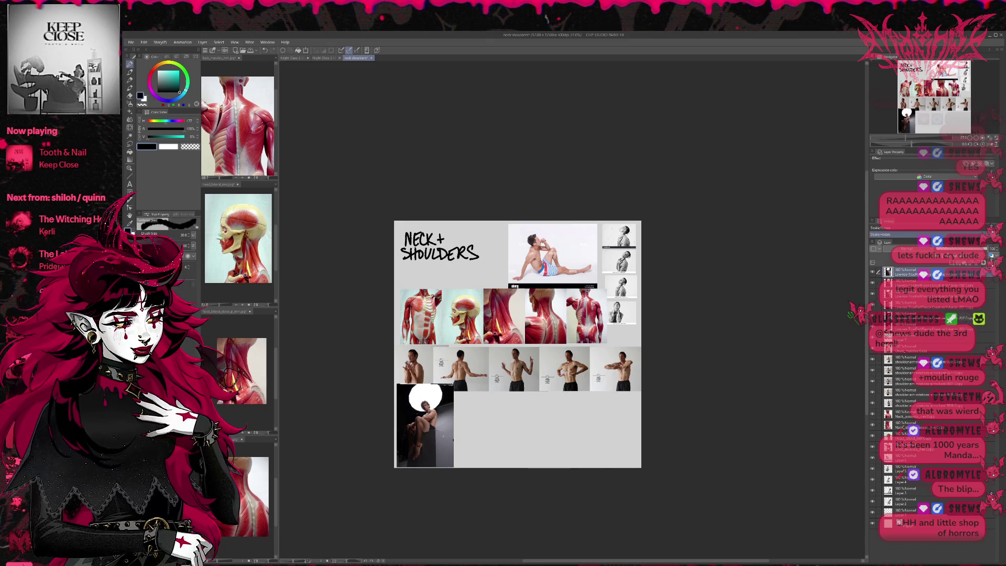
Step: Drag the five stacked seated-man photos apart into a row along the collage's bottom edge
{"action": "left_click", "coordinate": [128, 169]}
{"action": "left_click_drag", "start_coordinate": [425, 425], "coordinate": [608, 426]}
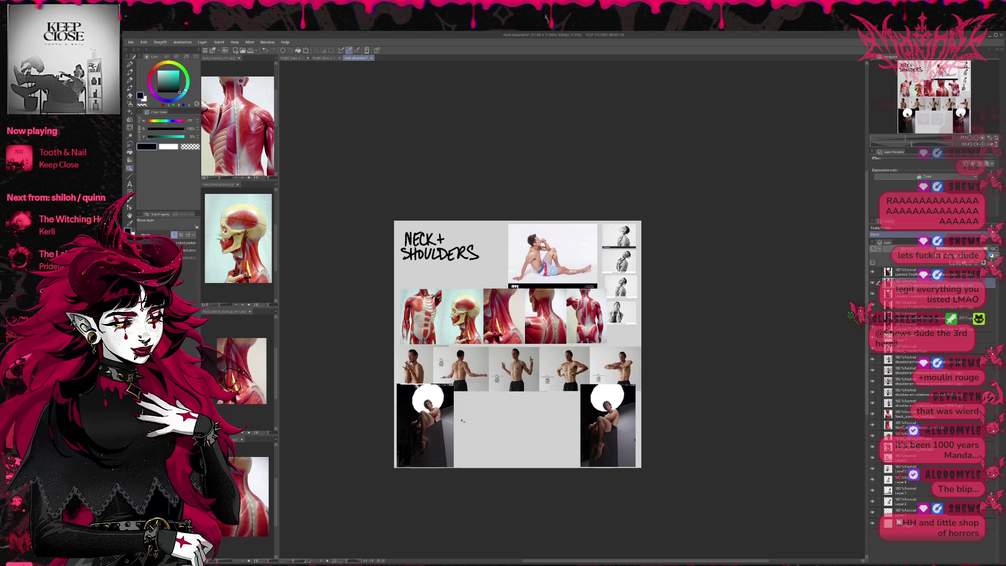
{"action": "left_click_drag", "start_coordinate": [416, 434], "coordinate": [552, 434]}
{"action": "left_click_drag", "start_coordinate": [424, 425], "coordinate": [518, 426]}
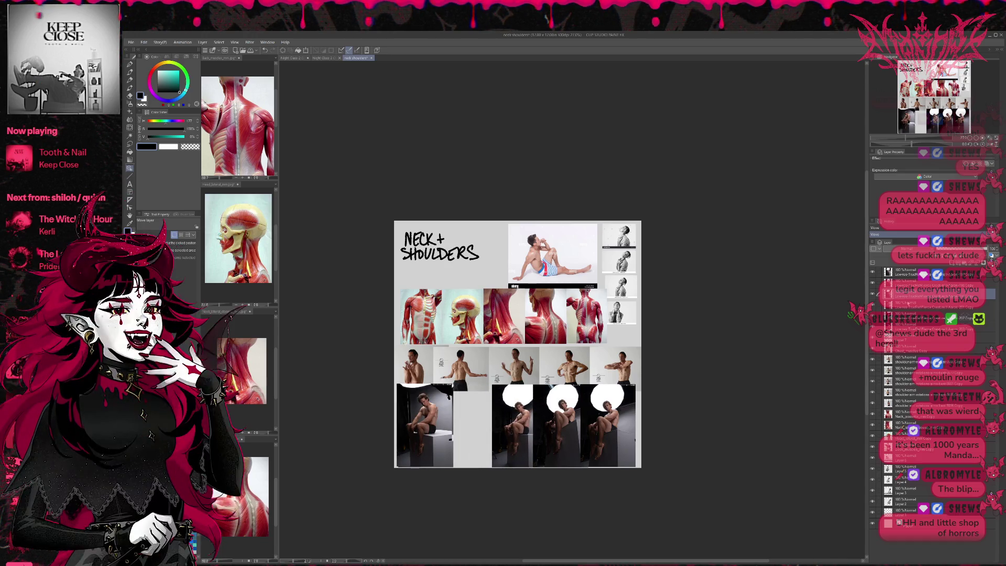
{"action": "left_click_drag", "start_coordinate": [437, 425], "coordinate": [490, 425]}
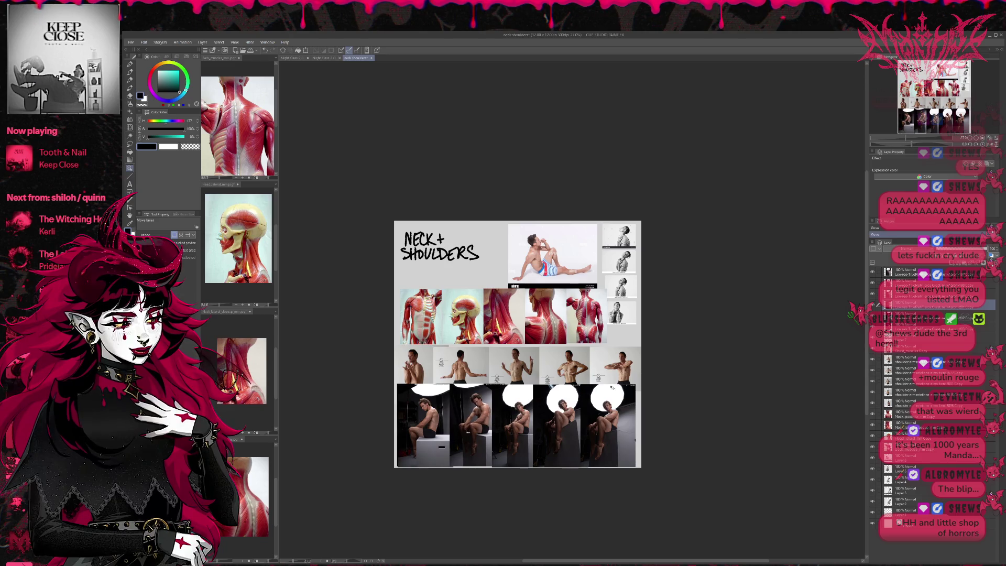
{"action": "left_click_drag", "start_coordinate": [434, 440], "coordinate": [445, 440]}
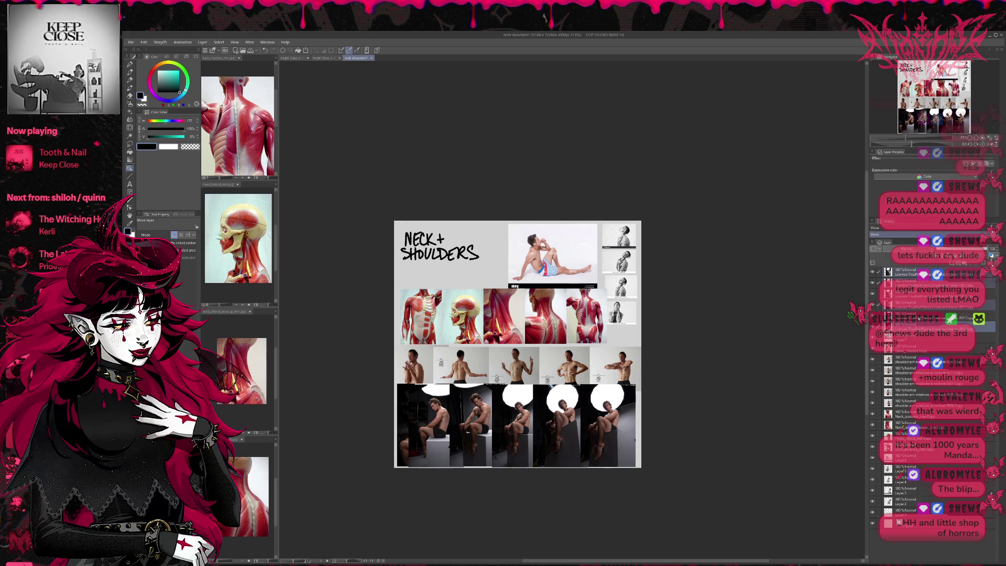
Step: Nudge the bottom photo row to the right with Free Transform
{"action": "key", "text": "ctrl+t"}
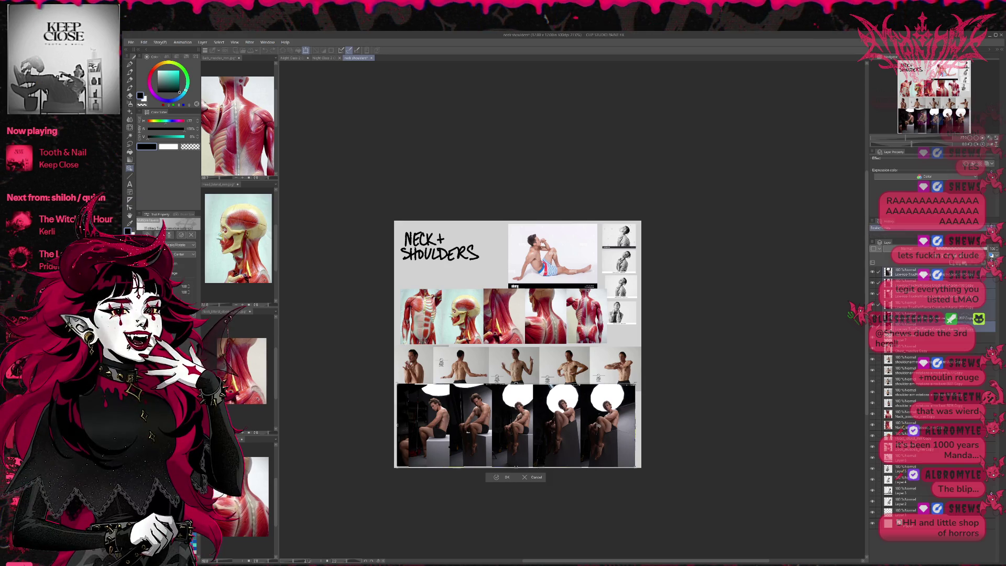
{"action": "key", "text": "Right"}
{"action": "key", "text": "Right"}
{"action": "key", "text": "Right"}
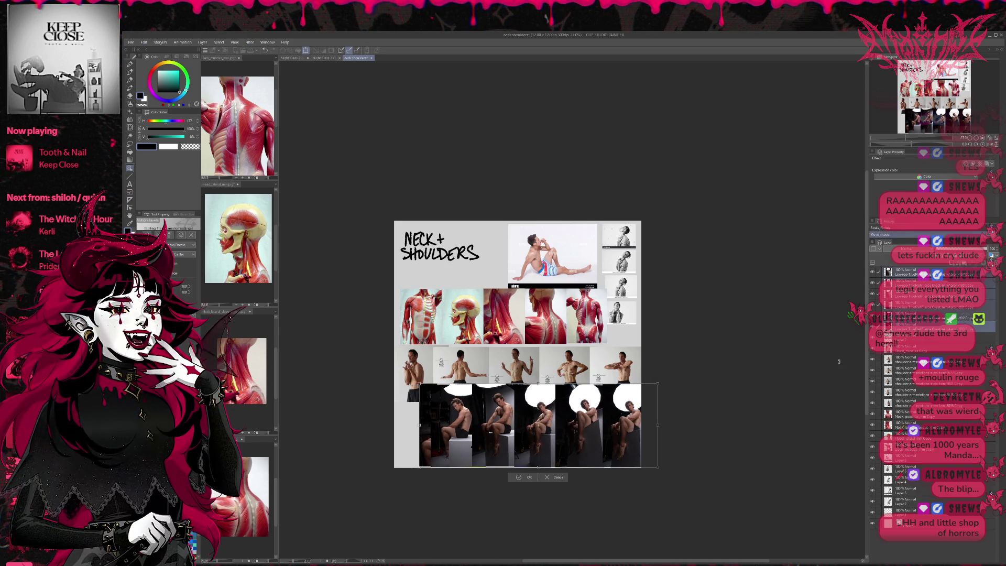
{"action": "key", "text": "Return"}
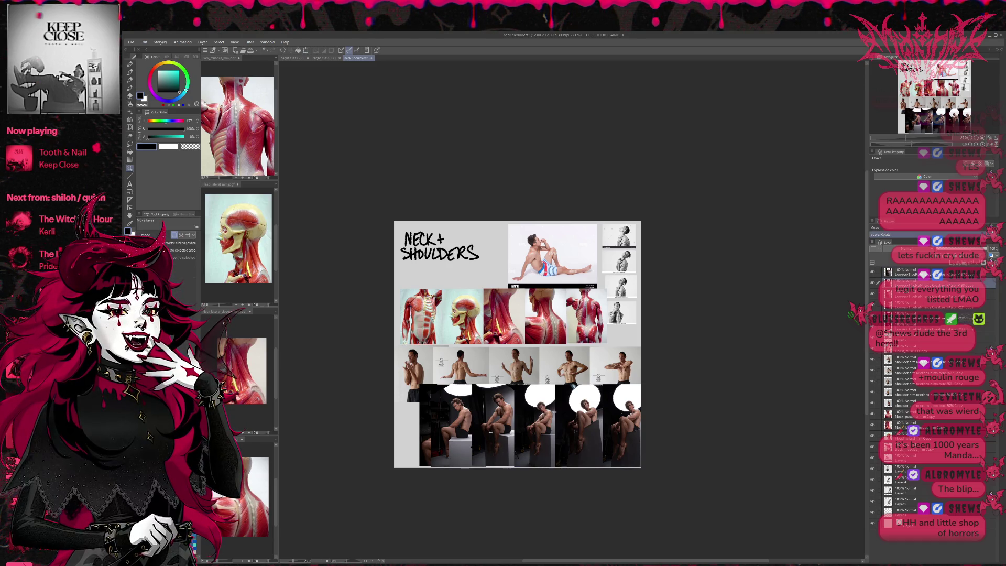
Step: Move the leftmost bottom photo to the sheet's left edge and zoom in
{"action": "key", "text": "ctrl+t"}
{"action": "key", "text": "Left"}
{"action": "key", "text": "Left"}
{"action": "key", "text": "Left"}
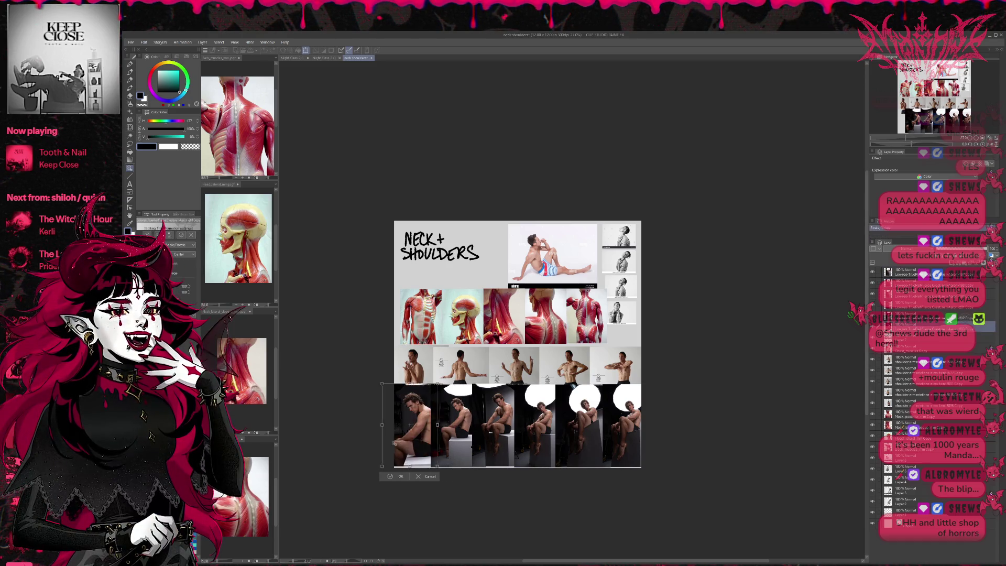
{"action": "left_click_drag", "start_coordinate": [392, 445], "coordinate": [391, 444]}
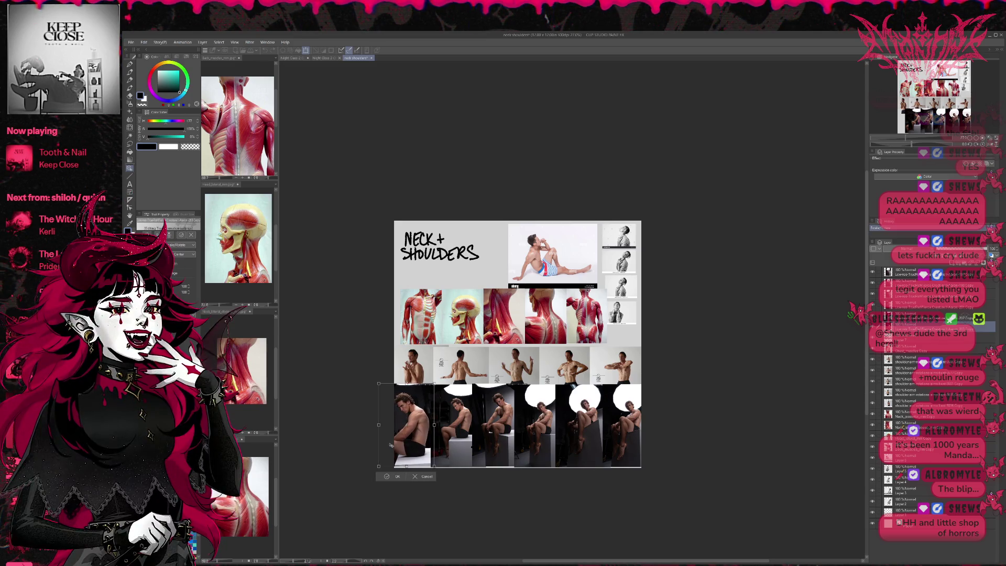
{"action": "key", "text": "Return"}
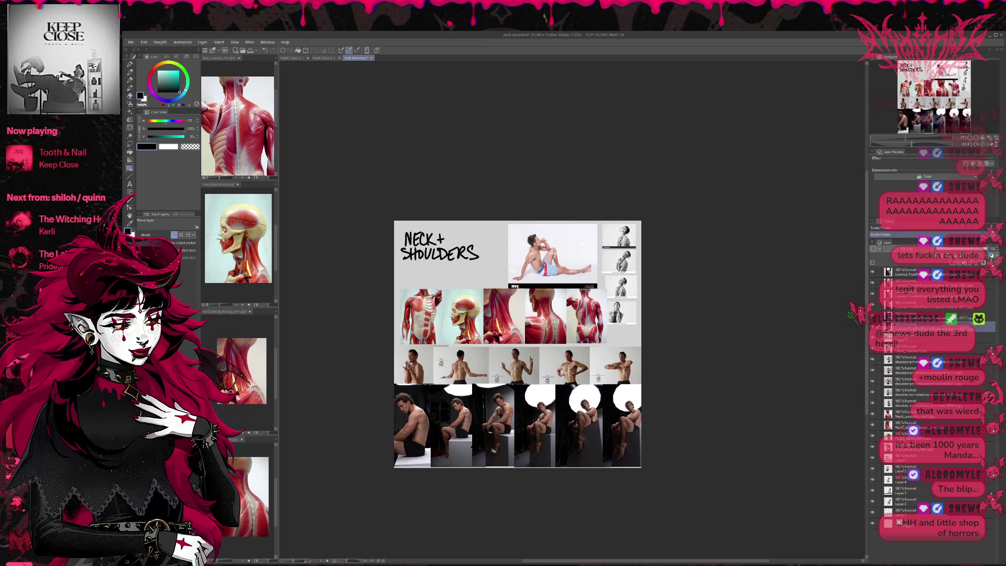
{"action": "scroll", "coordinate": [592, 382], "scroll_direction": "up", "scroll_amount": 2}
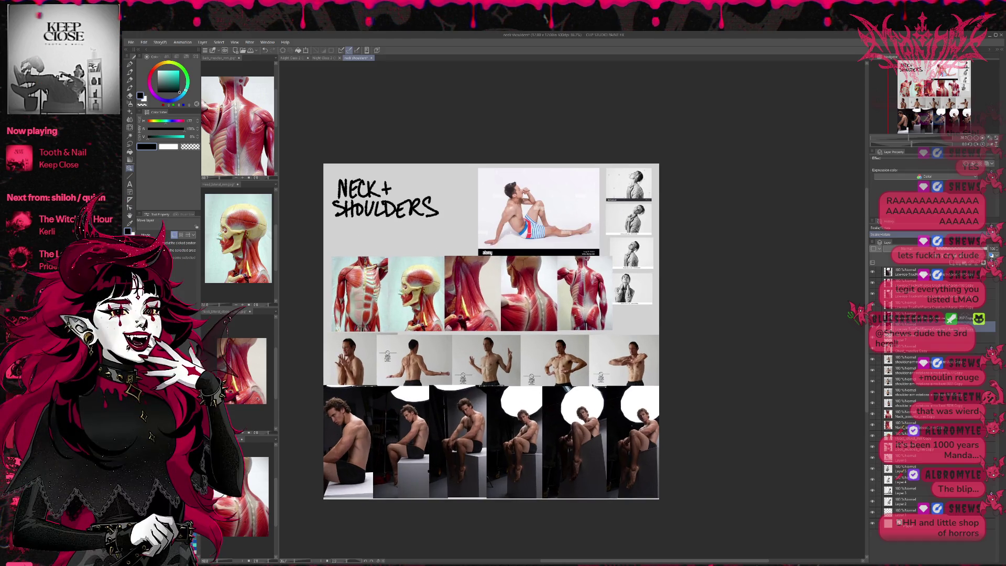
{"action": "scroll", "coordinate": [592, 385], "scroll_direction": "up", "scroll_amount": 1}
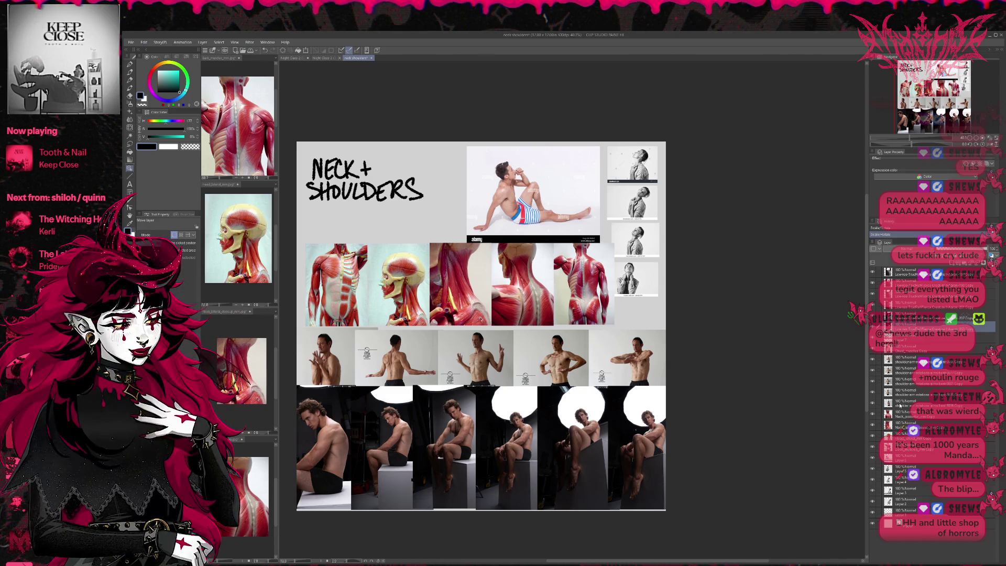
Step: Flip the striped-shorts photo layer horizontally using Free Transform
{"action": "left_click", "coordinate": [915, 341]}
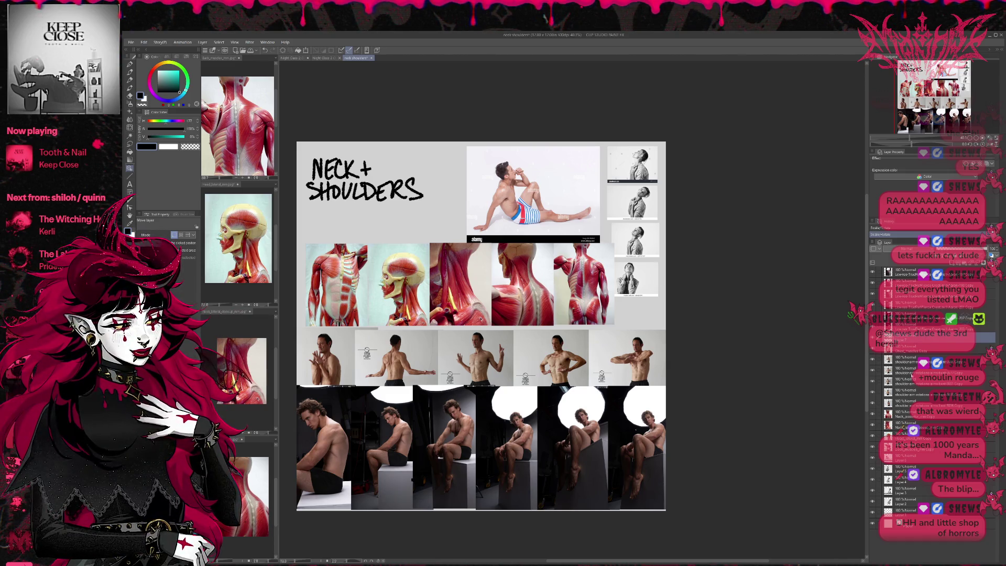
{"action": "left_click", "coordinate": [916, 458]}
{"action": "key", "text": "ctrl+t"}
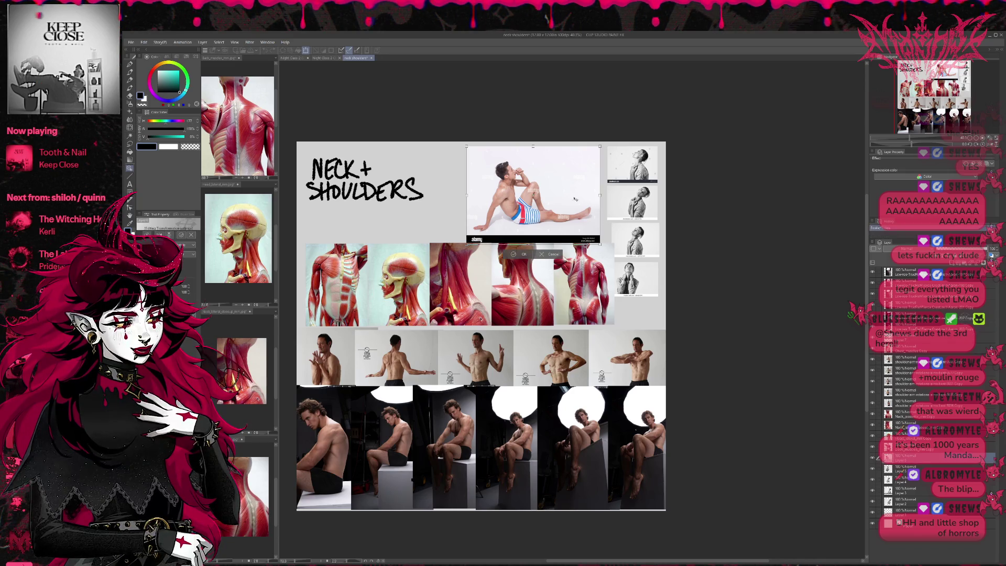
{"action": "key", "text": "h"}
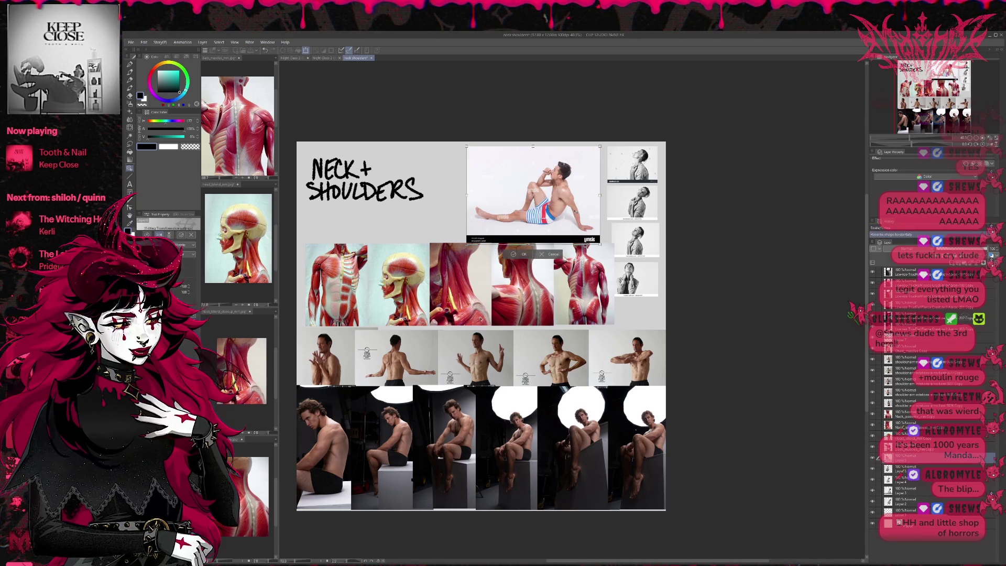
{"action": "key", "text": "Return"}
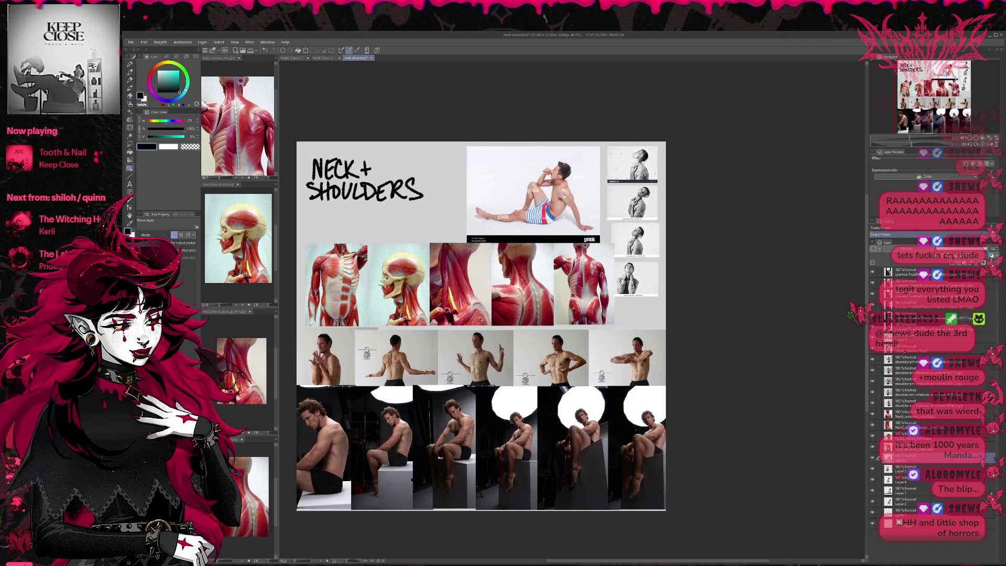
{"action": "left_click_drag", "start_coordinate": [573, 196], "coordinate": [595, 207]}
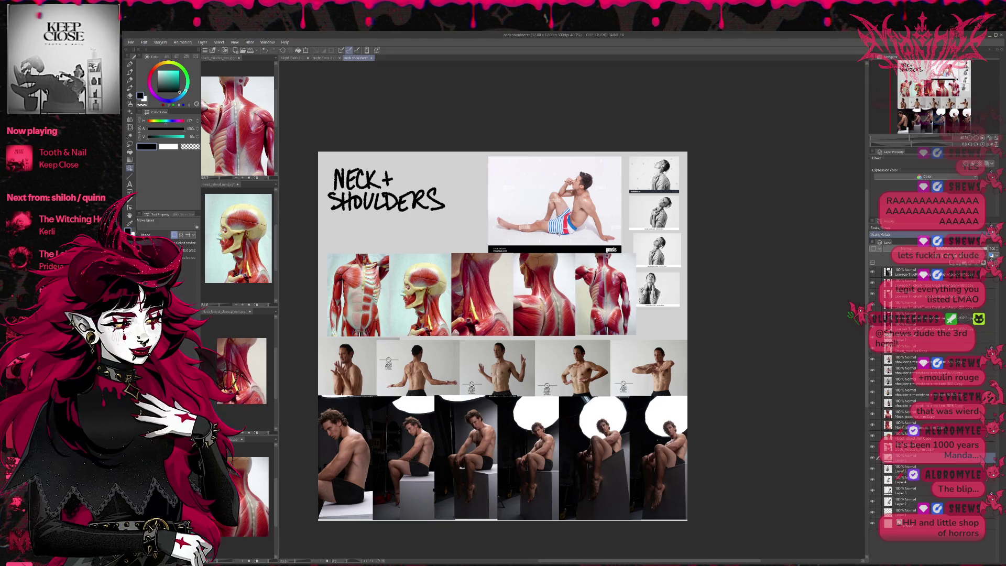
{"action": "scroll", "coordinate": [559, 234], "scroll_direction": "up", "scroll_amount": 1}
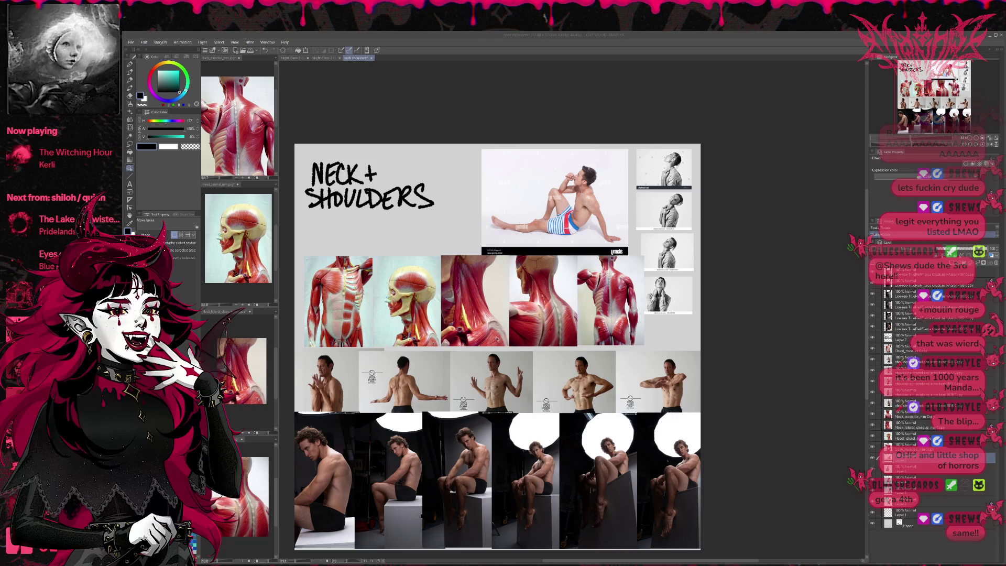
Step: Save the neck and shoulders reference sheet with Ctrl+S
{"action": "left_click", "coordinate": [345, 92]}
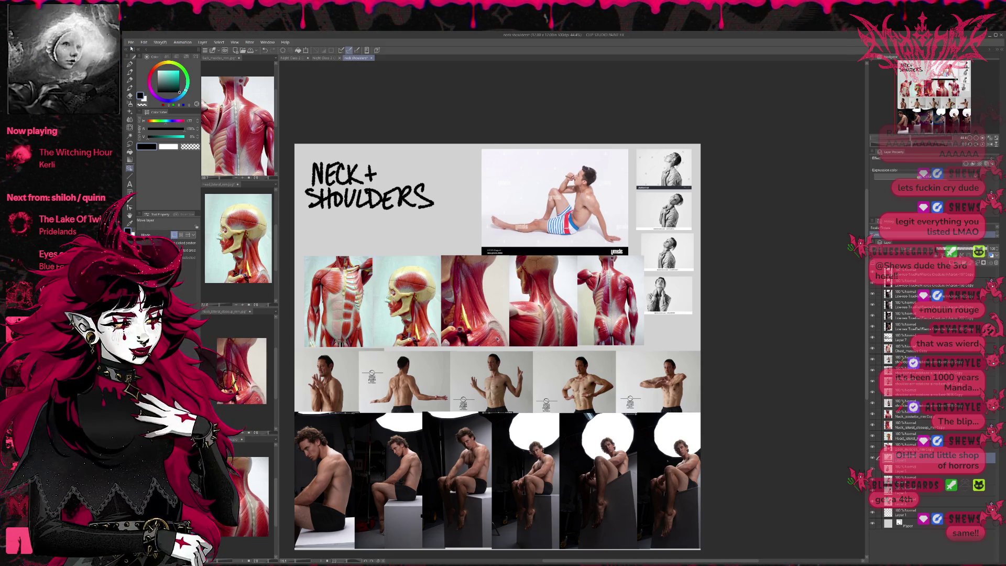
{"action": "key", "text": "alt"}
{"action": "key", "text": "ctrl+s"}
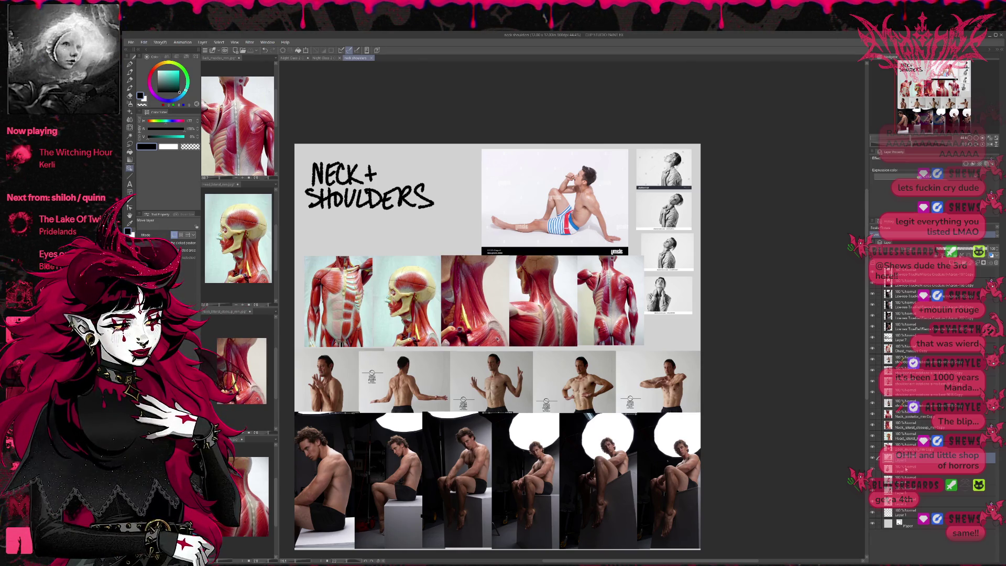
{"action": "key", "text": "ctrl+t"}
Step: Enlarge the column of four head-tilt photos and fit it beside the striped-shorts photo
{"action": "left_click_drag", "start_coordinate": [671, 304], "coordinate": [666, 336]}
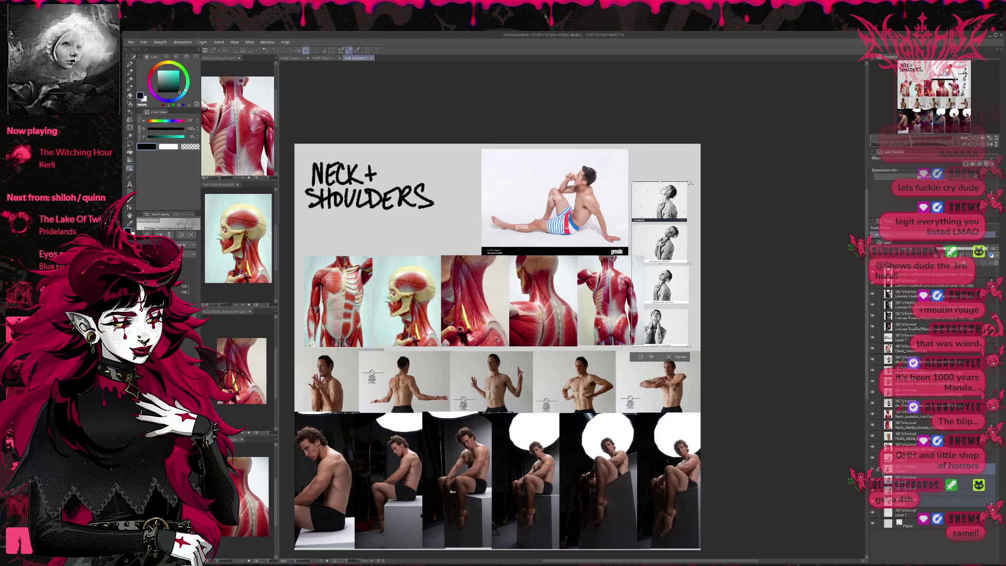
{"action": "mouse_move", "coordinate": [689, 183]}
{"action": "left_mouse_down"}
{"action": "mouse_move", "coordinate": [705, 143]}
{"action": "mouse_move", "coordinate": [690, 187]}
{"action": "left_mouse_up"}
{"action": "left_click_drag", "start_coordinate": [705, 147], "coordinate": [692, 178]}
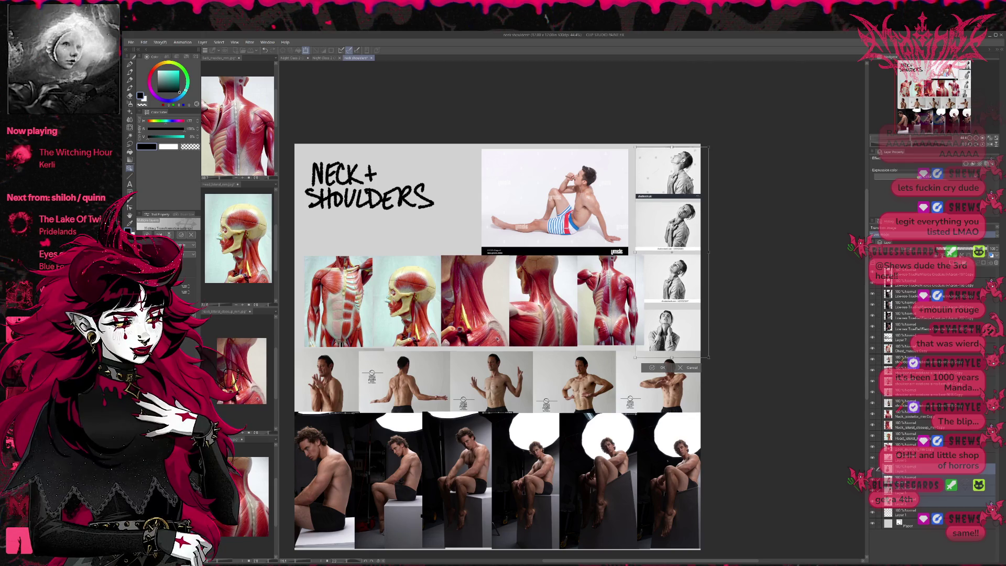
{"action": "key", "text": "Return"}
{"action": "left_click_drag", "start_coordinate": [659, 268], "coordinate": [670, 257]}
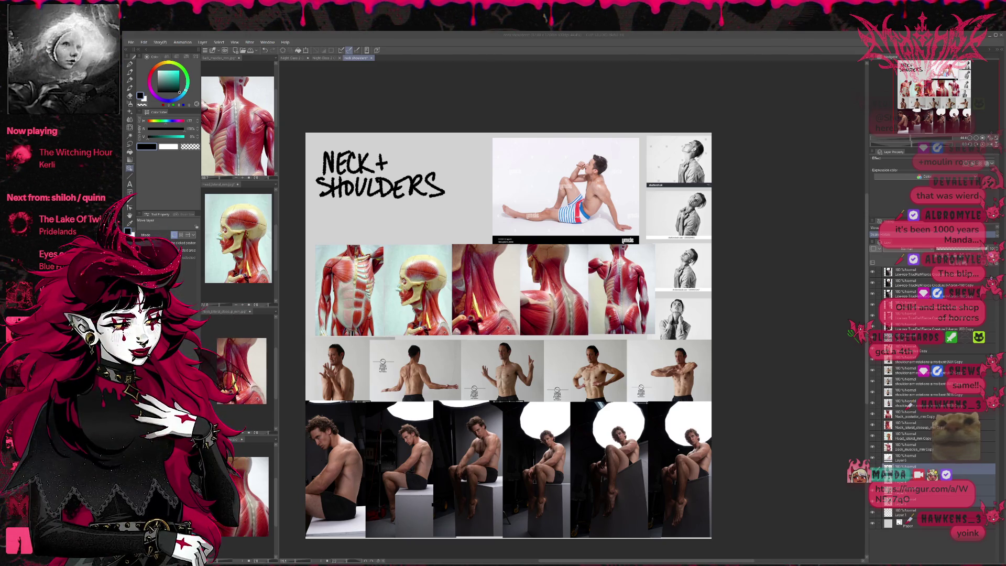
{"action": "left_click", "coordinate": [285, 109]}
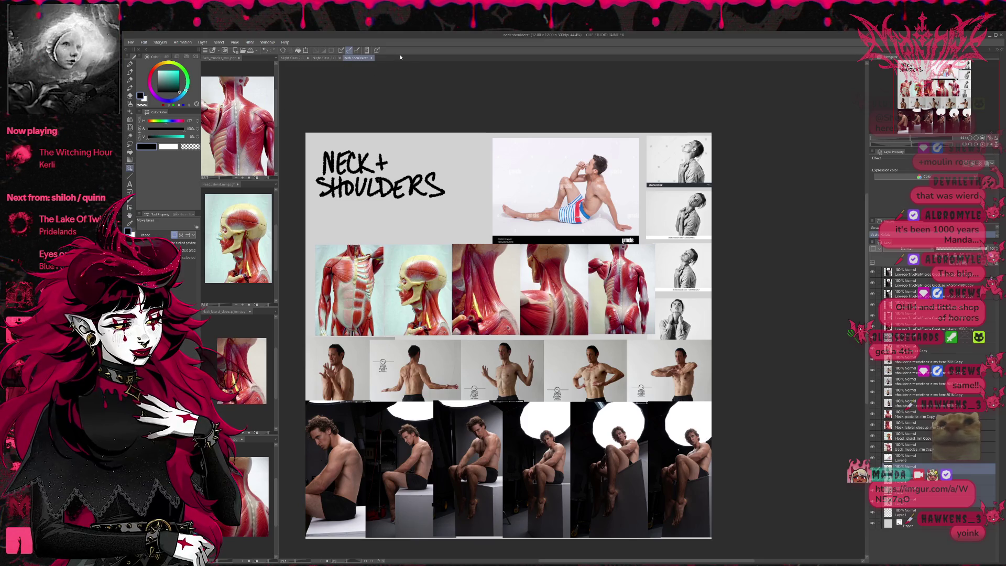
Step: Split the canvas so the colored comic page shows below the reference sheet
{"action": "left_click_drag", "start_coordinate": [400, 57], "coordinate": [524, 419]}
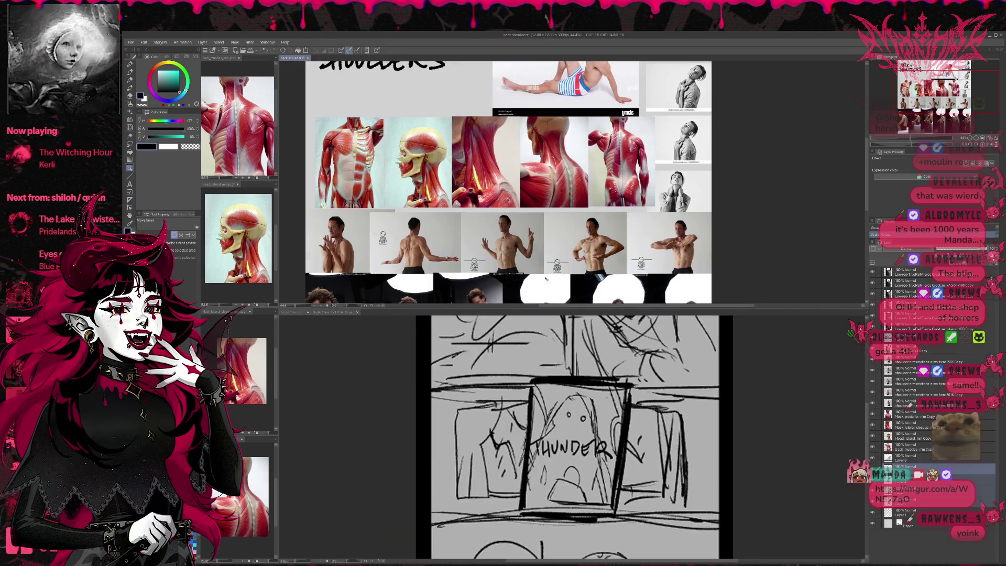
{"action": "scroll", "coordinate": [538, 290], "scroll_direction": "down", "scroll_amount": 4}
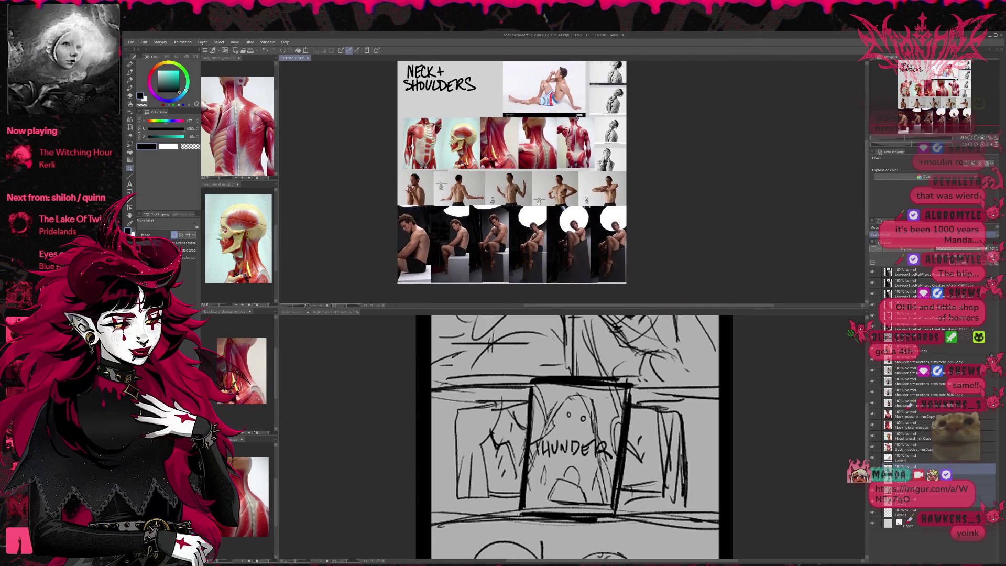
{"action": "left_click", "coordinate": [571, 372]}
{"action": "left_click", "coordinate": [291, 312]}
{"action": "scroll", "coordinate": [543, 451], "scroll_direction": "up", "scroll_amount": 4}
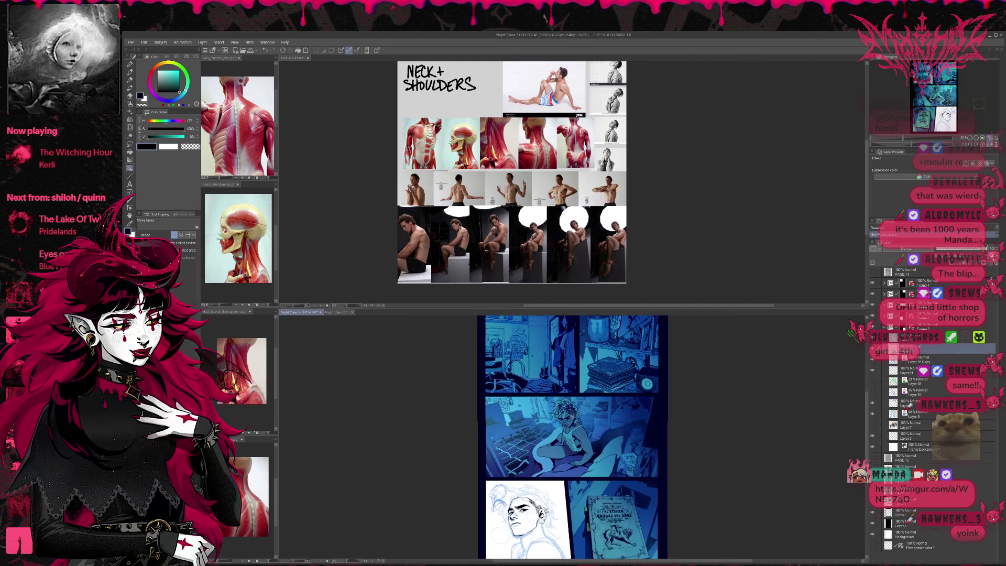
{"action": "mouse_move", "coordinate": [543, 451]}
{"action": "left_mouse_down"}
{"action": "mouse_move", "coordinate": [527, 338]}
{"action": "mouse_move", "coordinate": [482, 271]}
{"action": "mouse_move", "coordinate": [484, 237]}
{"action": "left_mouse_up"}
{"action": "scroll", "coordinate": [543, 435], "scroll_direction": "up", "scroll_amount": 2}
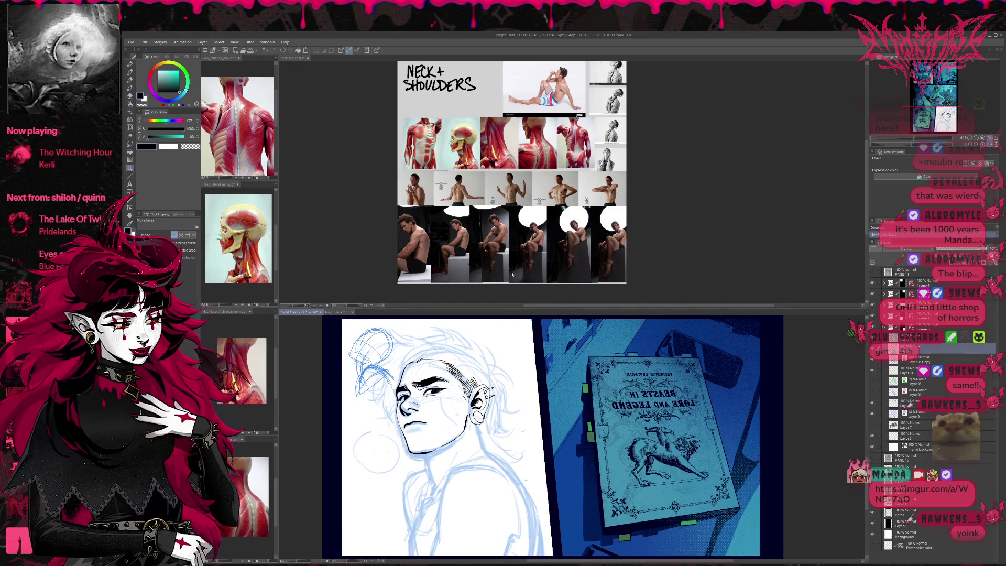
{"action": "left_click", "coordinate": [542, 243]}
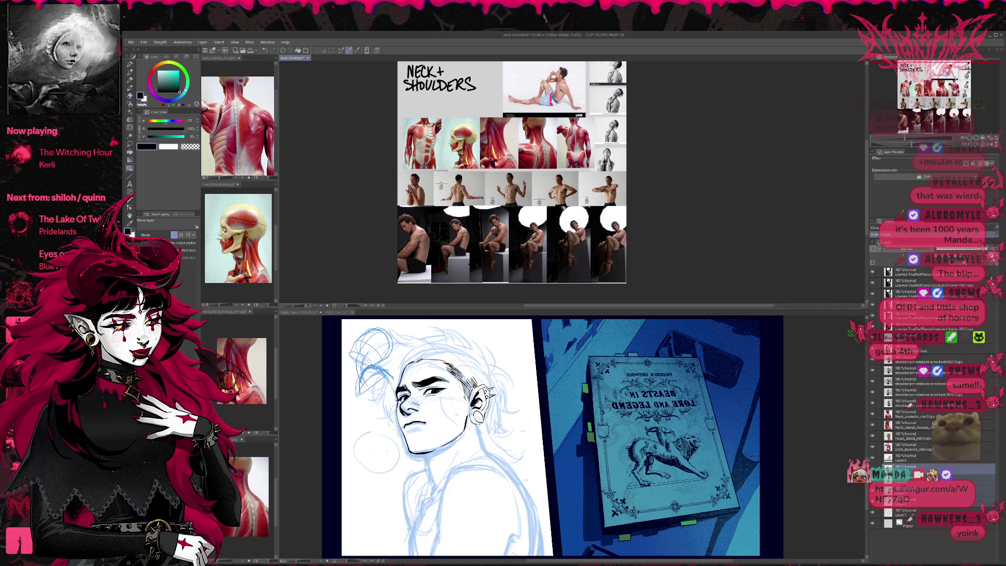
{"action": "scroll", "coordinate": [529, 264], "scroll_direction": "up", "scroll_amount": 1}
{"action": "scroll", "coordinate": [529, 264], "scroll_direction": "down", "scroll_amount": 1}
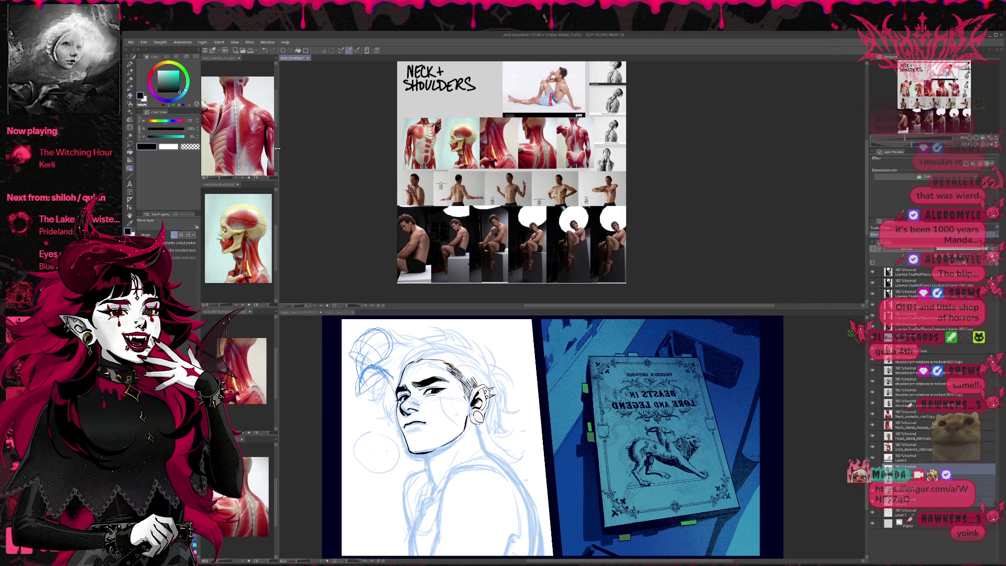
Step: Close the back muscles, lateral head, neck close-up and posterior neck reference images
{"action": "left_click", "coordinate": [239, 59]}
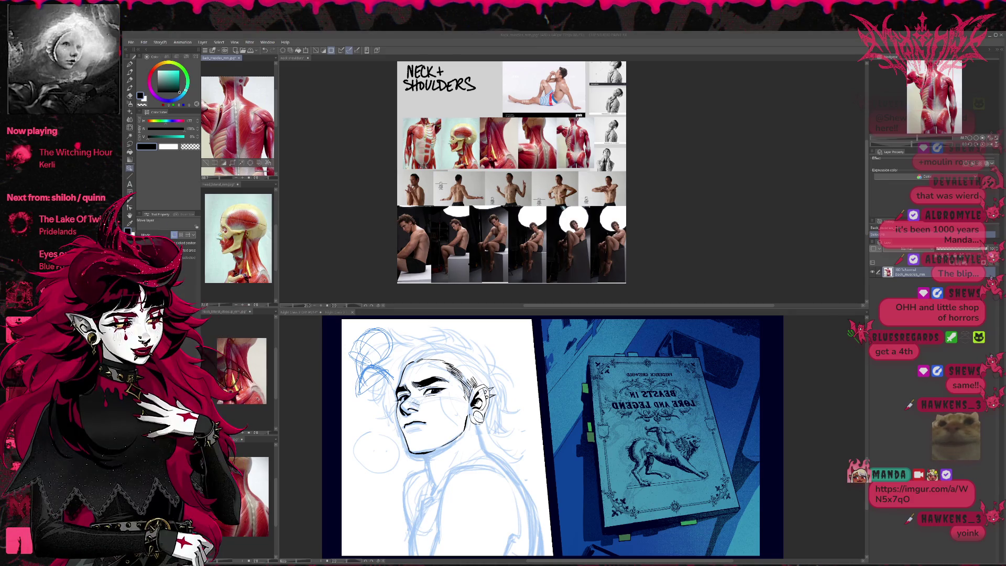
{"action": "left_click", "coordinate": [239, 59]}
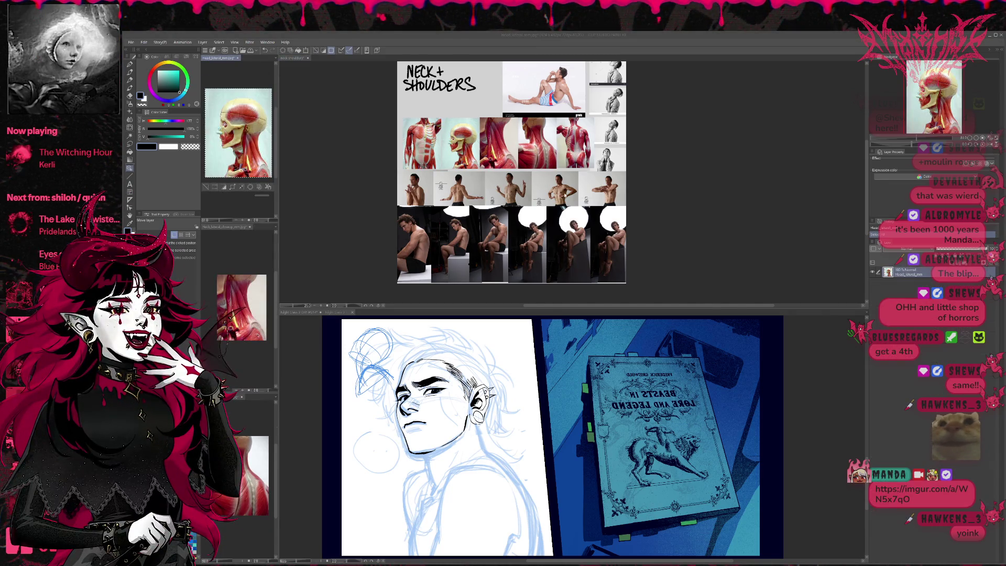
{"action": "left_click", "coordinate": [238, 58]}
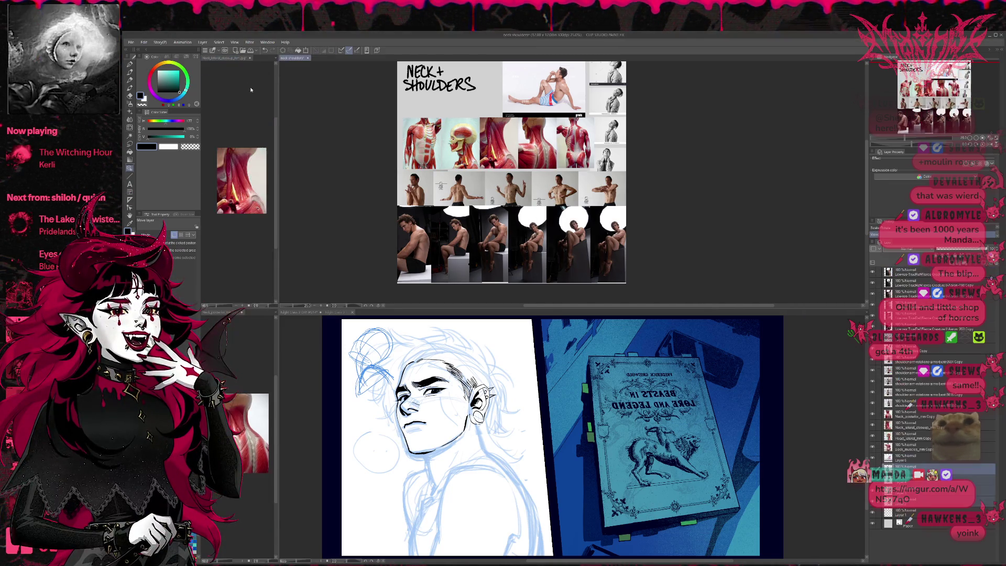
{"action": "left_click", "coordinate": [246, 58]}
{"action": "left_click", "coordinate": [249, 57]}
{"action": "left_click", "coordinate": [242, 59]}
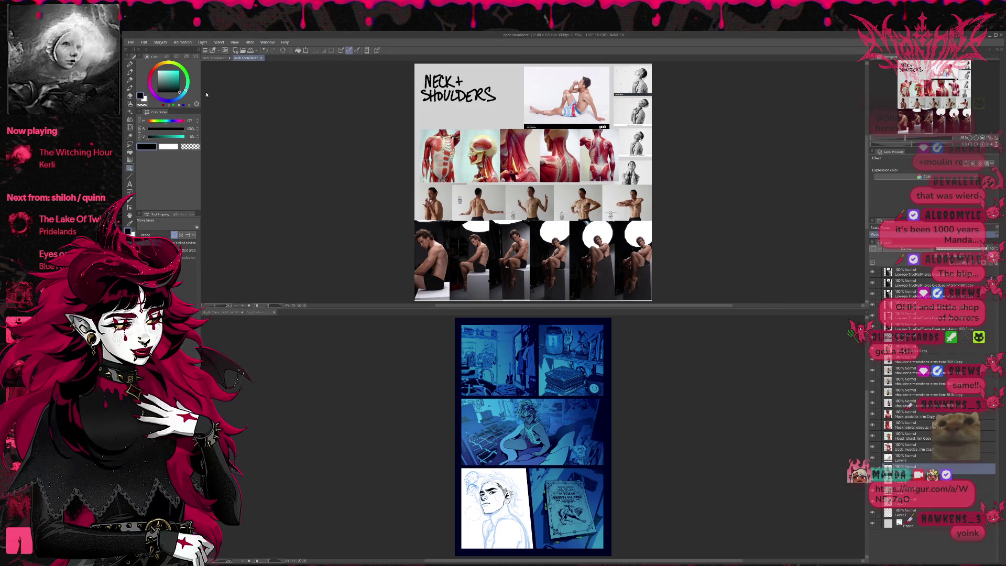
Step: Place the reference views side by side and zoom in on the seated-pose photos
{"action": "mouse_move", "coordinate": [247, 58]}
{"action": "left_mouse_down"}
{"action": "mouse_move", "coordinate": [569, 60]}
{"action": "mouse_move", "coordinate": [482, 58]}
{"action": "mouse_move", "coordinate": [434, 172]}
{"action": "left_mouse_up"}
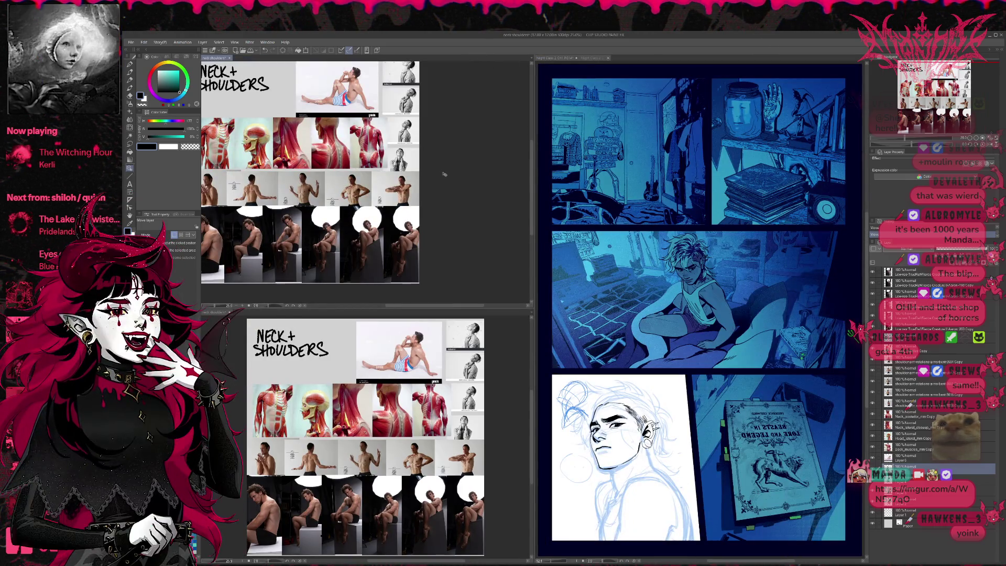
{"action": "left_click_drag", "start_coordinate": [347, 214], "coordinate": [432, 218]}
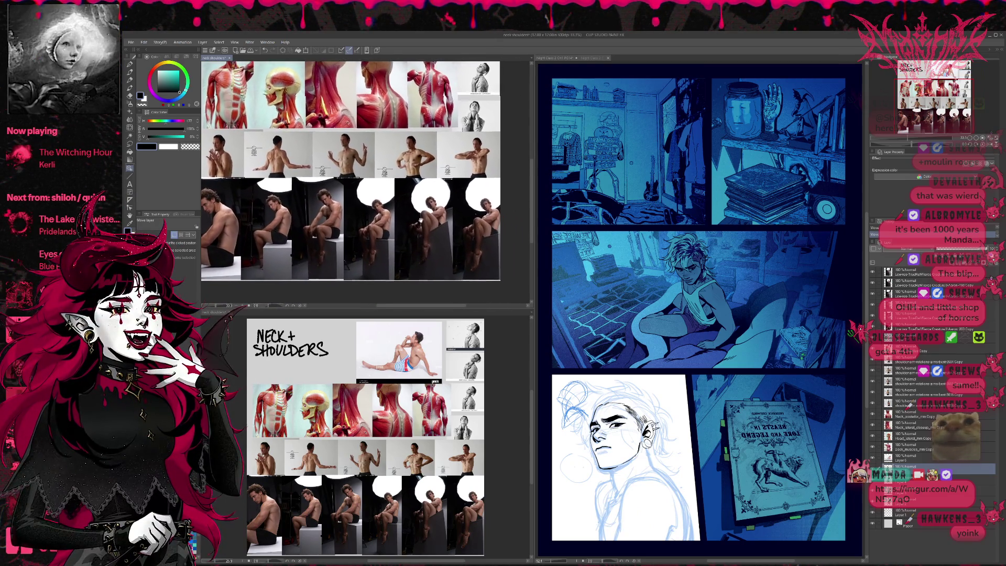
{"action": "scroll", "coordinate": [413, 218], "scroll_direction": "up", "scroll_amount": 2}
{"action": "scroll", "coordinate": [375, 222], "scroll_direction": "up", "scroll_amount": 3}
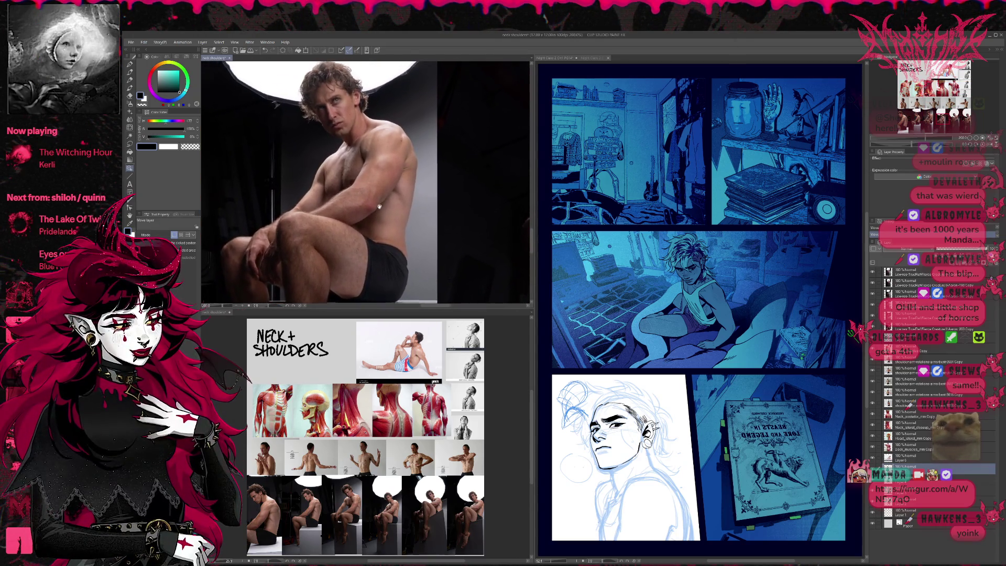
{"action": "mouse_move", "coordinate": [379, 201]}
{"action": "left_mouse_down"}
{"action": "mouse_move", "coordinate": [328, 226]}
{"action": "mouse_move", "coordinate": [430, 221]}
{"action": "mouse_move", "coordinate": [370, 211]}
{"action": "left_mouse_up"}
{"action": "scroll", "coordinate": [328, 226], "scroll_direction": "down", "scroll_amount": 2}
{"action": "scroll", "coordinate": [370, 210], "scroll_direction": "up", "scroll_amount": 2}
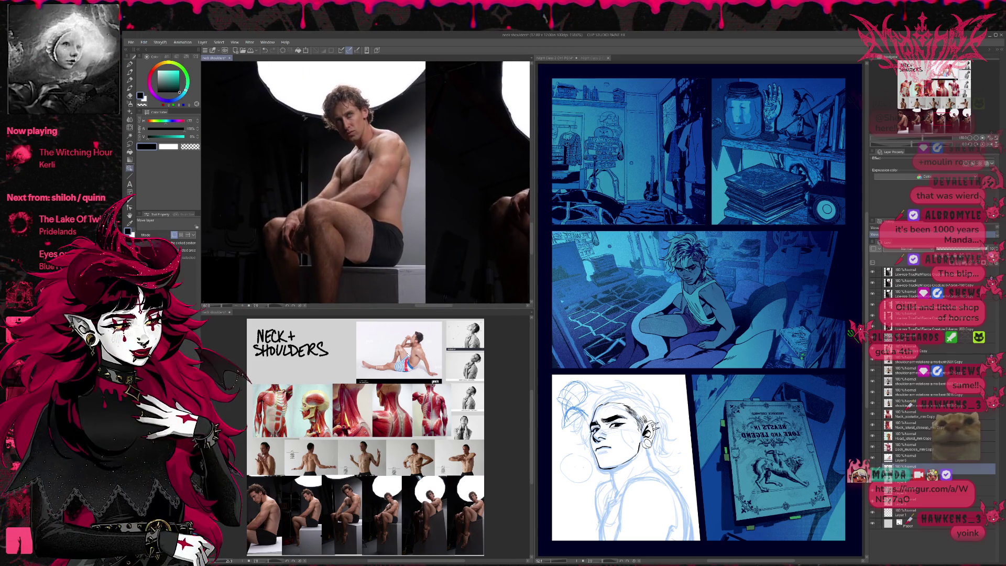
Step: Show the whole reference sheet in the lower view and set the sketch layer opacity to 10
{"action": "left_click", "coordinate": [435, 379]}
{"action": "scroll", "coordinate": [434, 378], "scroll_direction": "up", "scroll_amount": 8}
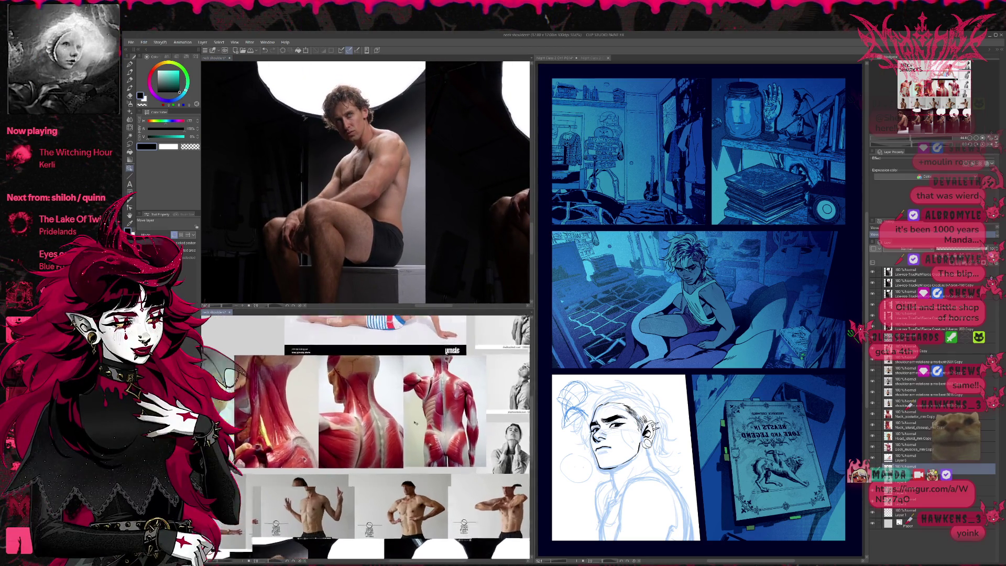
{"action": "scroll", "coordinate": [410, 461], "scroll_direction": "up", "scroll_amount": 3}
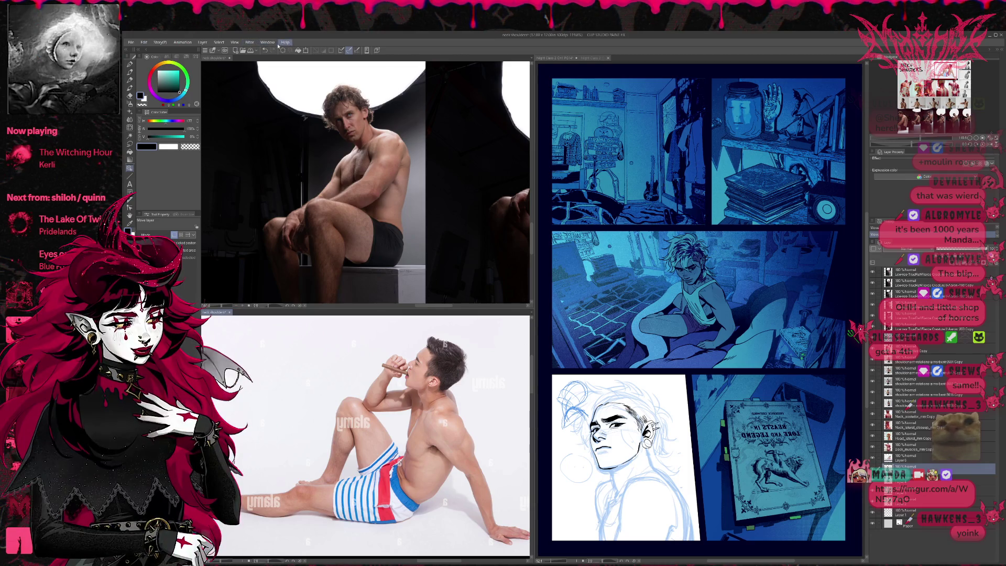
{"action": "left_click", "coordinate": [254, 312]}
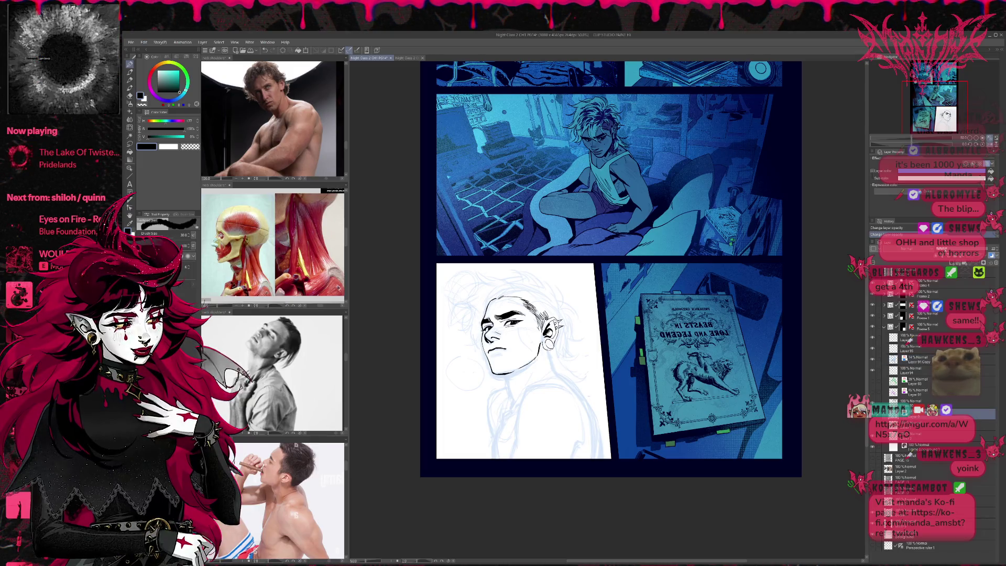
{"action": "left_click", "coordinate": [909, 248]}
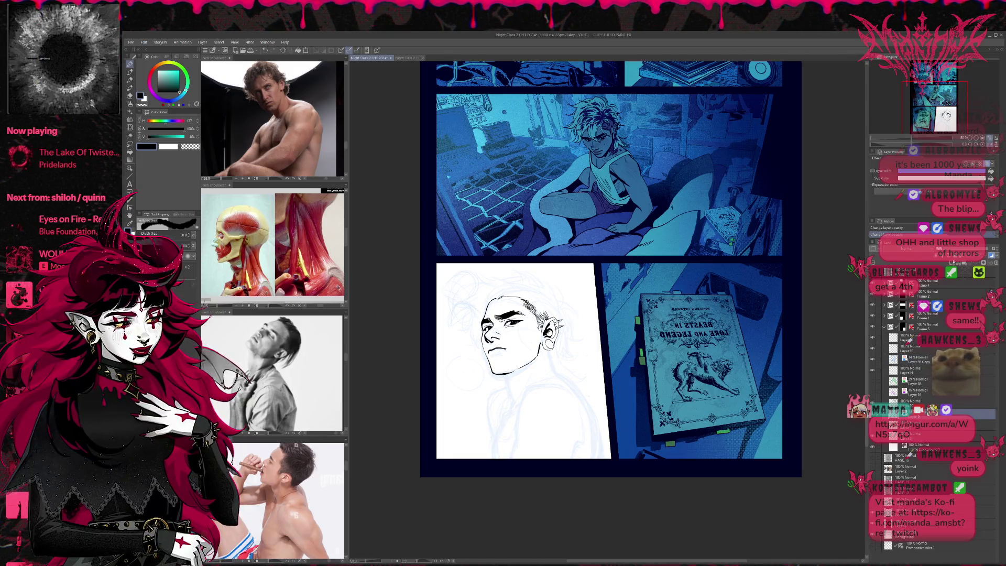
Step: On a new layer, ink a thin shoulder line below the face, redoing the first attempt
{"action": "key", "text": "ctrl+shift+n"}
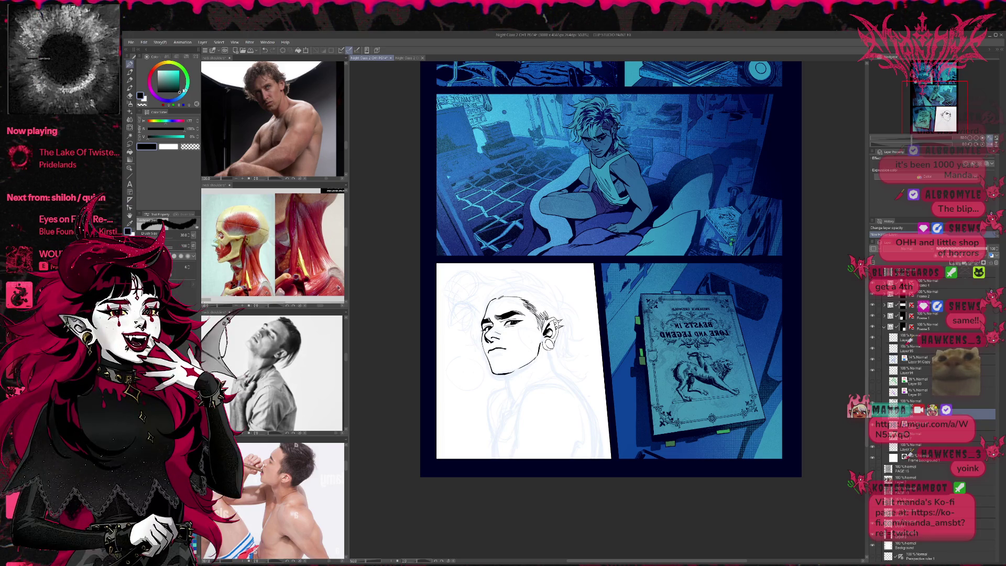
{"action": "left_click_drag", "start_coordinate": [561, 383], "coordinate": [519, 374]}
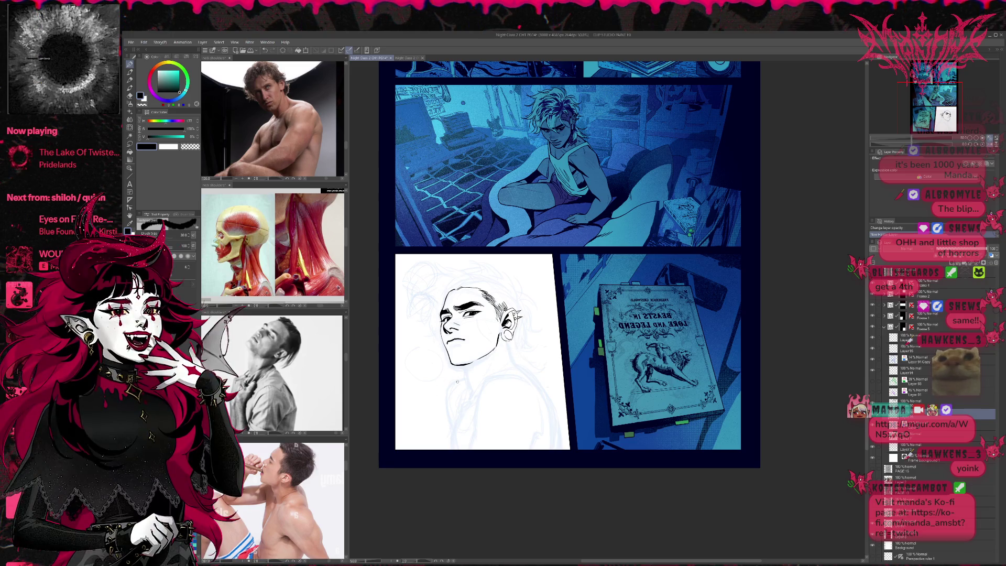
{"action": "left_click_drag", "start_coordinate": [433, 408], "coordinate": [534, 366]}
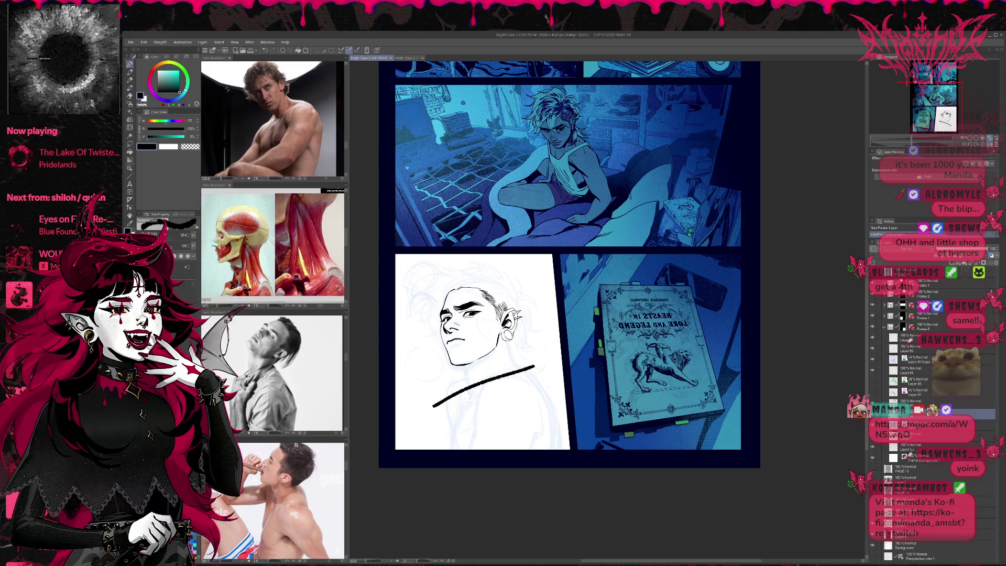
{"action": "key", "text": "ctrl+z"}
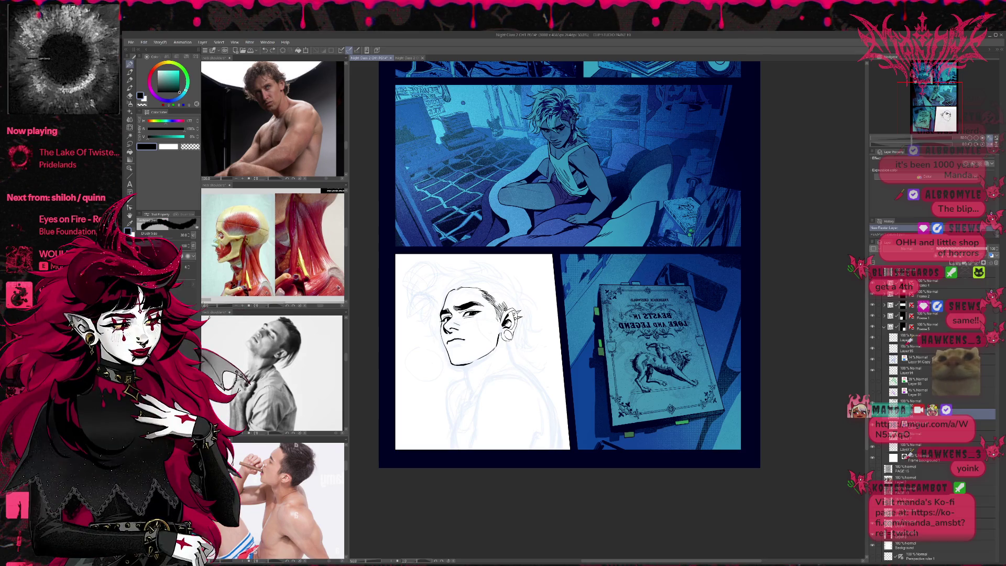
{"action": "mouse_move", "coordinate": [434, 406]}
{"action": "left_mouse_down"}
{"action": "mouse_move", "coordinate": [539, 367]}
{"action": "mouse_move", "coordinate": [554, 388]}
{"action": "left_mouse_up"}
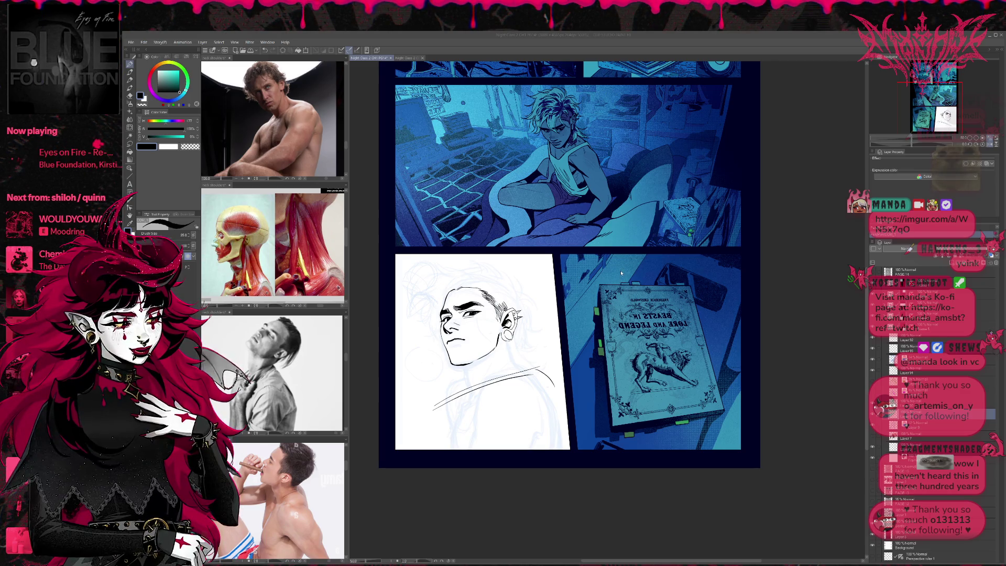
Step: Select two different layers inside the page folder in the Layer panel
{"action": "left_click", "coordinate": [623, 268], "text": "ctrl+shift"}
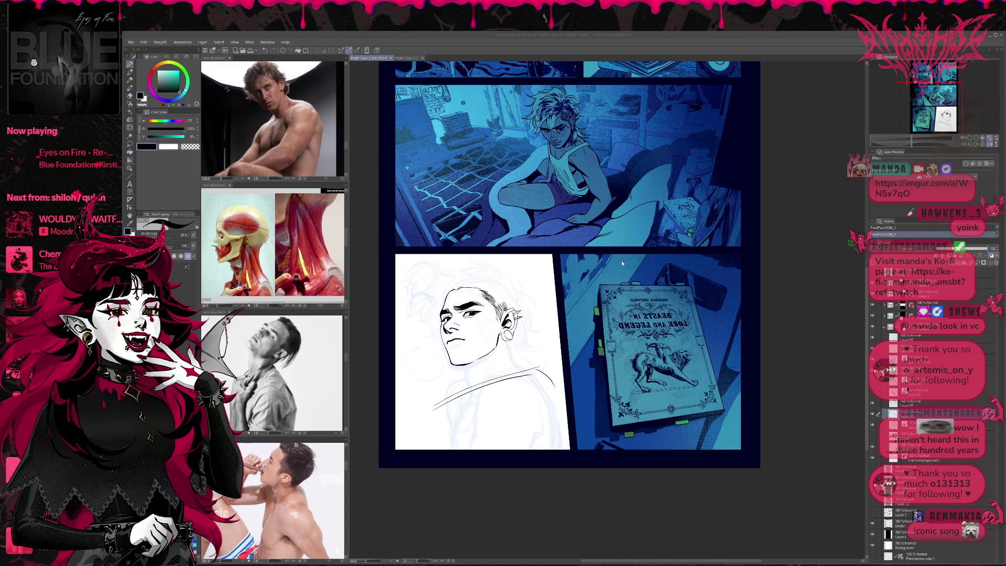
{"action": "left_click", "coordinate": [623, 258], "text": "ctrl+shift"}
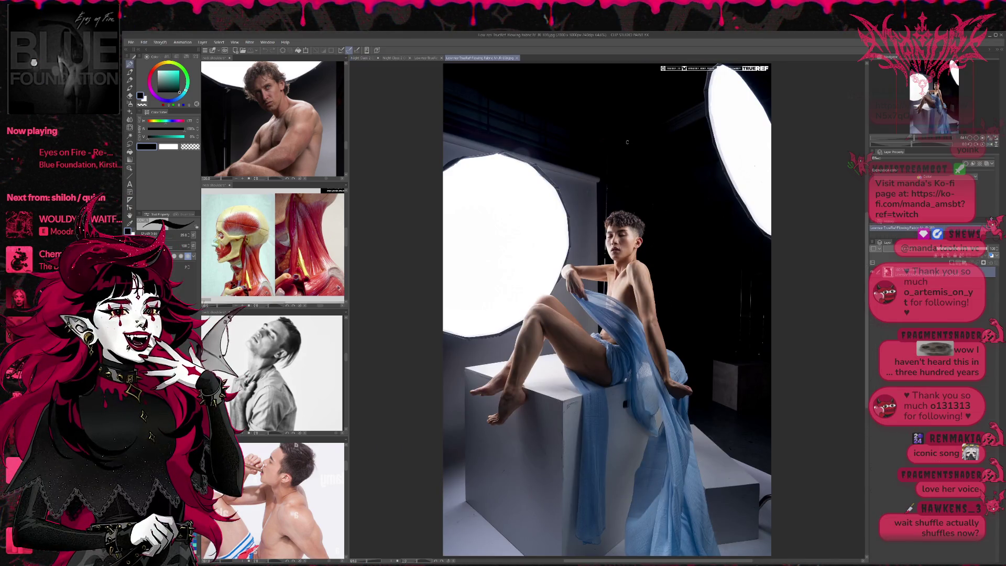
Step: Select all of the standing fabric-pose photo, then move the seated-pose photo into its own reference pane
{"action": "left_click", "coordinate": [423, 58]}
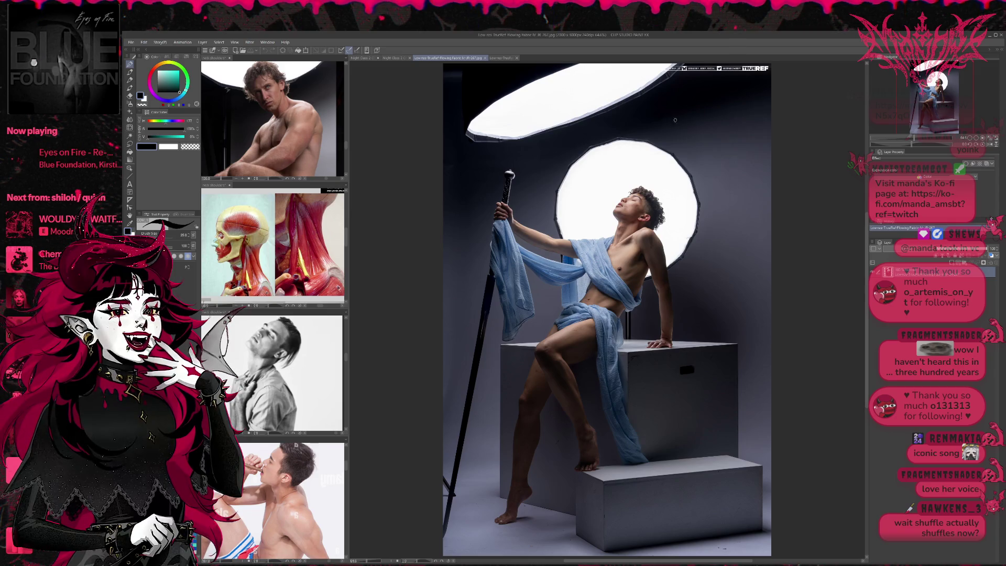
{"action": "key", "text": "ctrl+a"}
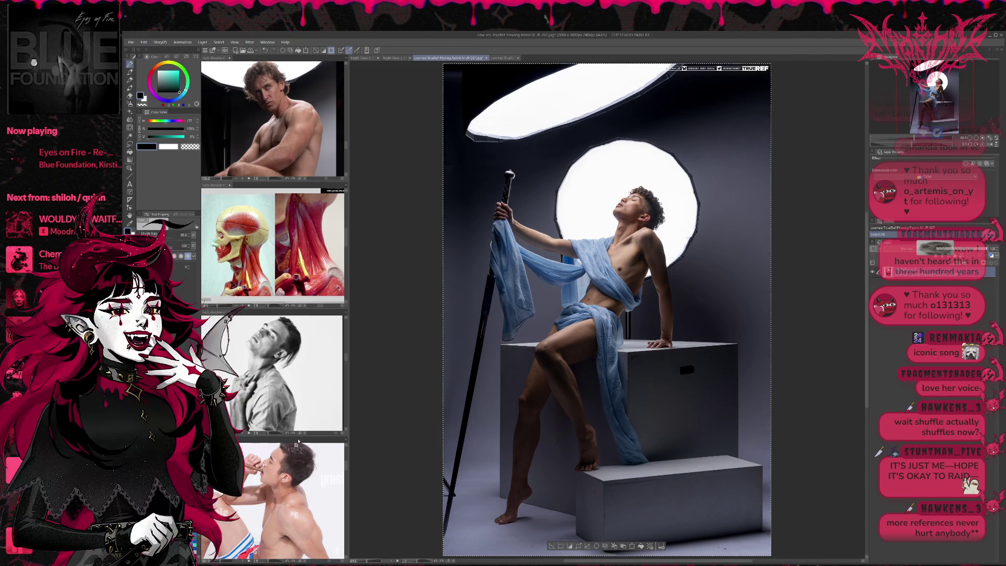
{"action": "left_click", "coordinate": [299, 443]}
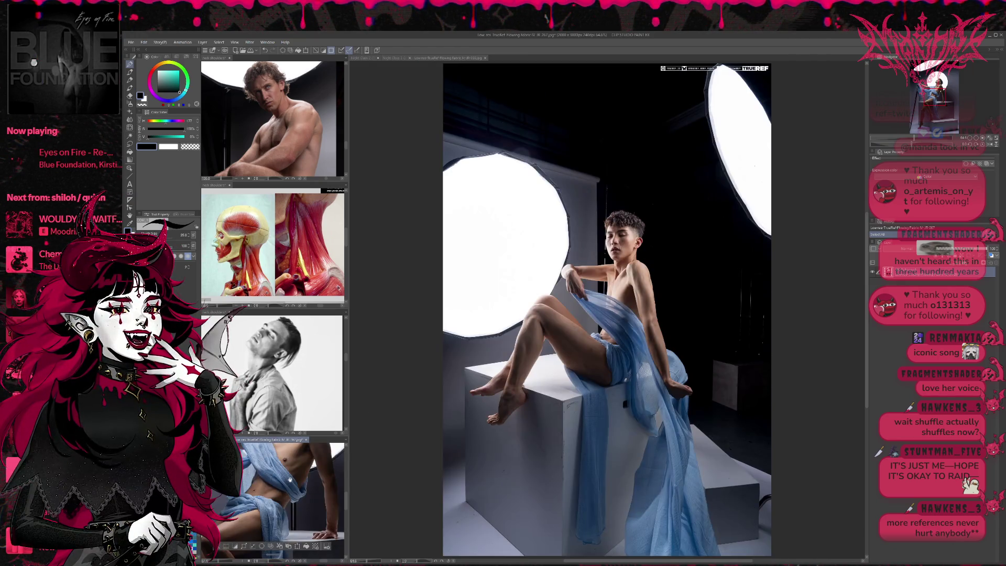
{"action": "scroll", "coordinate": [289, 479], "scroll_direction": "up", "scroll_amount": 5}
{"action": "left_click", "coordinate": [545, 184]}
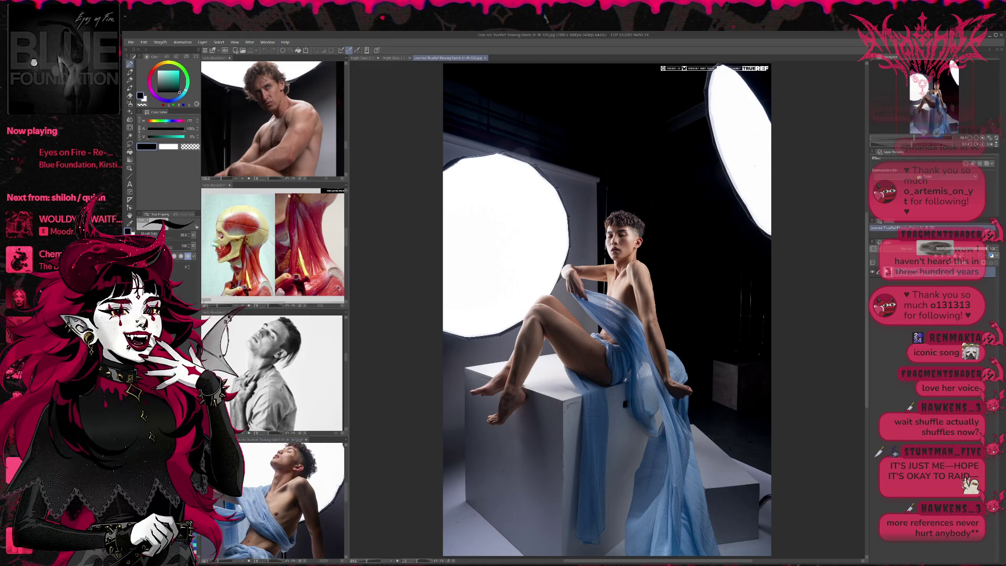
{"action": "left_click_drag", "start_coordinate": [271, 182], "coordinate": [273, 184]}
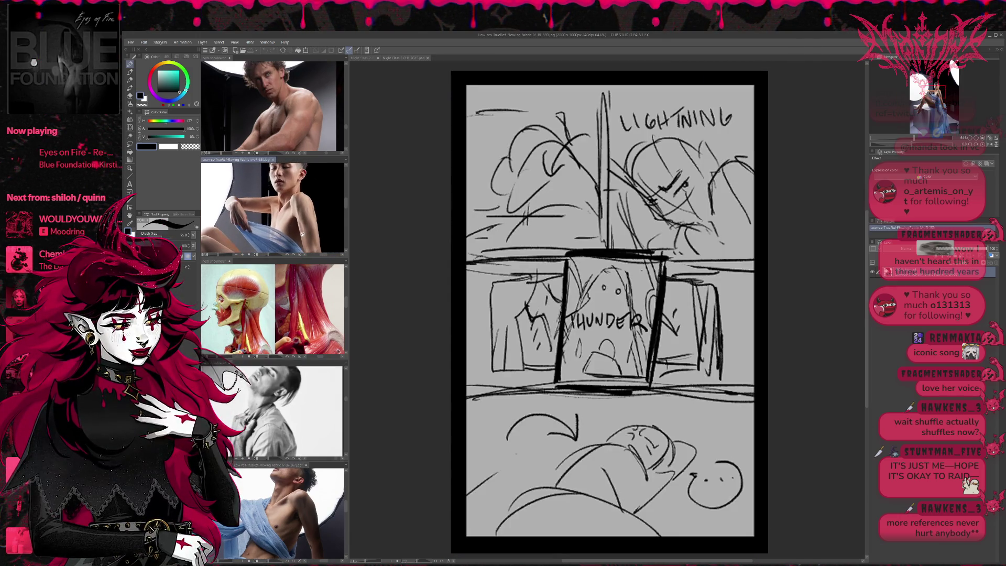
Step: Back on the Night Class 2 CH1 PG14 page, erase the dark shoulder line and return to the pen
{"action": "left_click", "coordinate": [356, 59]}
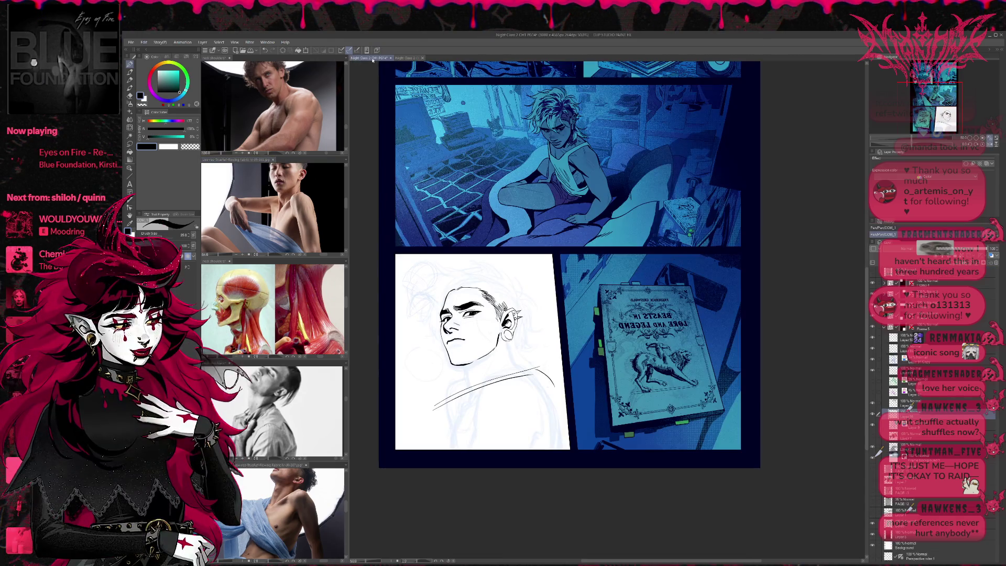
{"action": "scroll", "coordinate": [491, 244], "scroll_direction": "up", "scroll_amount": 1}
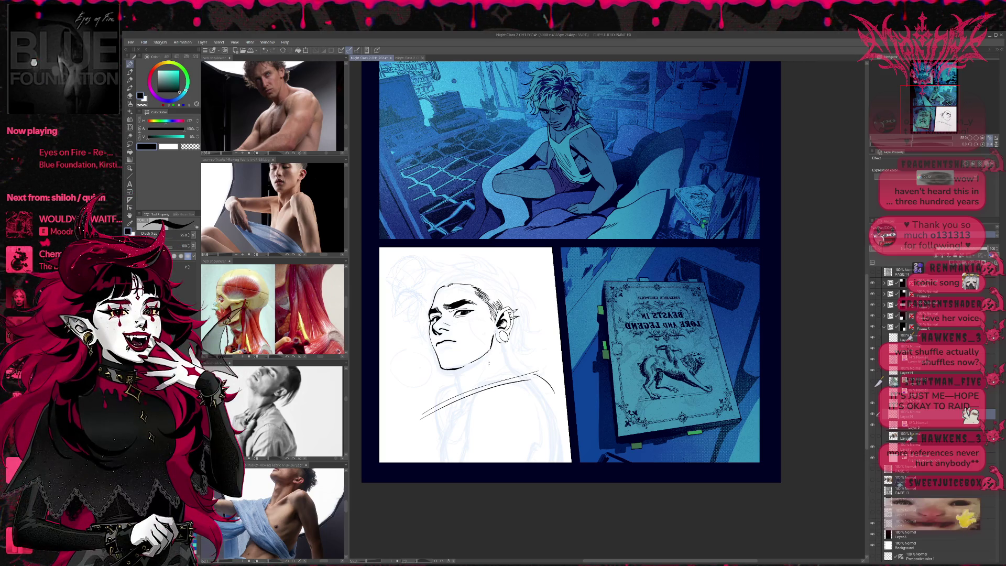
{"action": "key", "text": "e"}
{"action": "left_click_drag", "start_coordinate": [429, 403], "coordinate": [546, 386]}
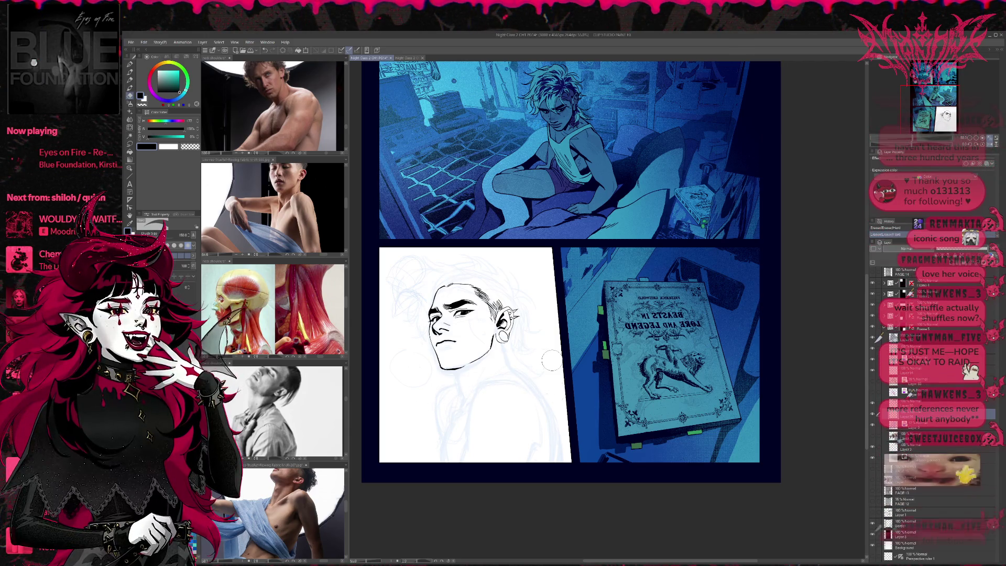
{"action": "key", "text": "p"}
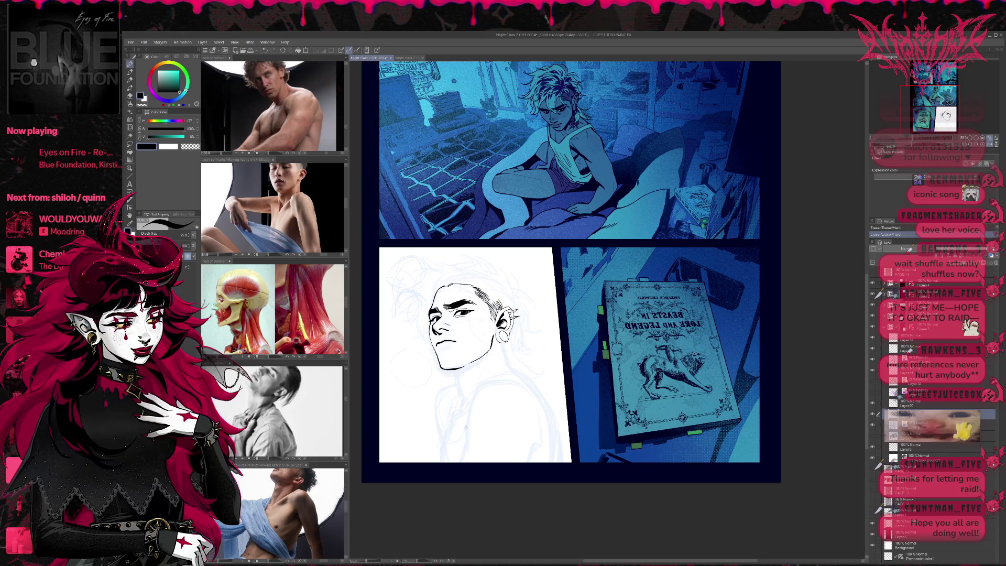
Step: Ink the shoulder line, the right torso edge and the right shoulder-and-arm contour
{"action": "mouse_move", "coordinate": [470, 396]}
{"action": "left_mouse_down"}
{"action": "mouse_move", "coordinate": [519, 382]}
{"action": "mouse_move", "coordinate": [469, 415]}
{"action": "mouse_move", "coordinate": [474, 462]}
{"action": "left_mouse_up"}
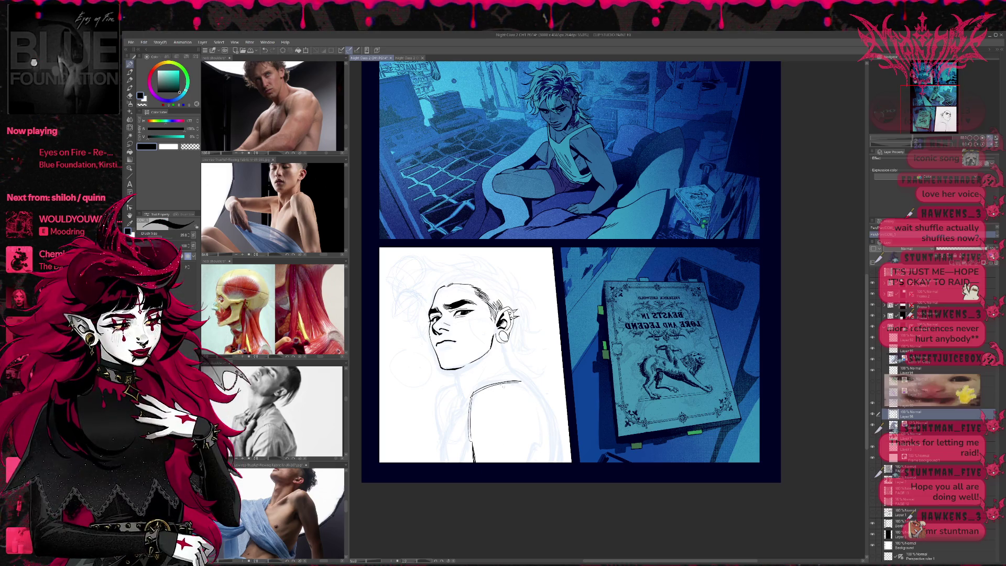
{"action": "left_click_drag", "start_coordinate": [484, 401], "coordinate": [524, 385]}
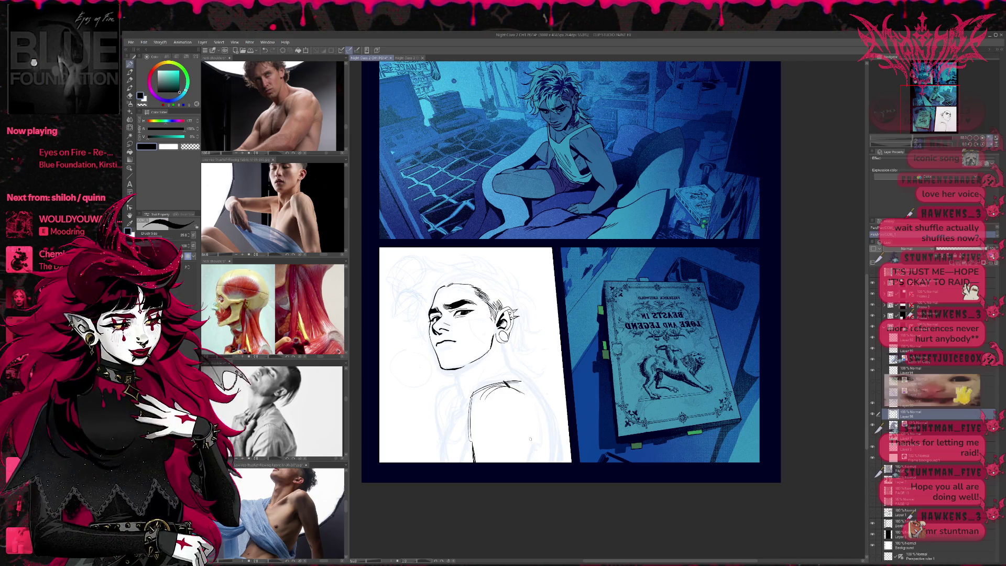
{"action": "left_click_drag", "start_coordinate": [523, 401], "coordinate": [531, 462]}
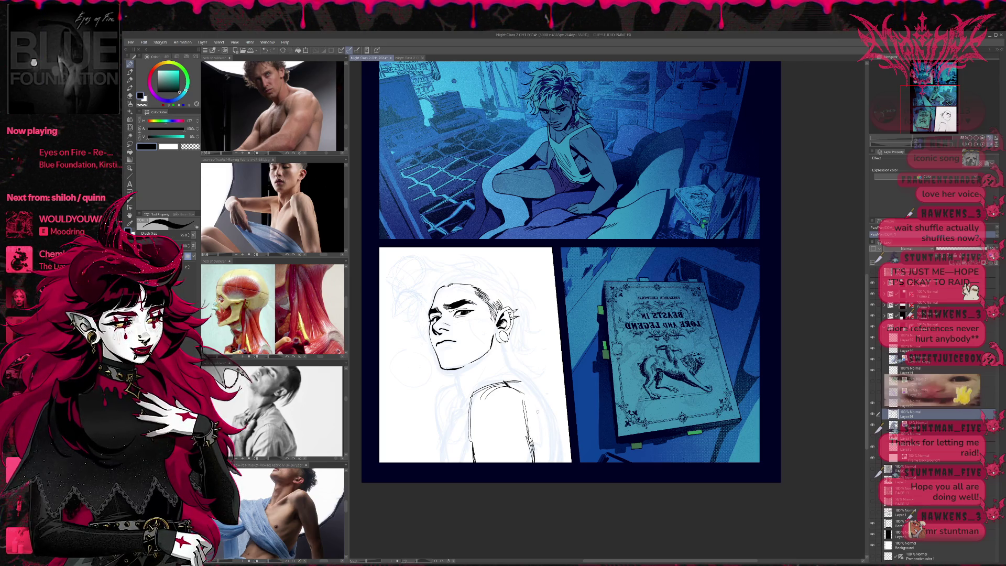
{"action": "mouse_move", "coordinate": [536, 392]}
{"action": "left_mouse_down"}
{"action": "mouse_move", "coordinate": [544, 450]}
{"action": "mouse_move", "coordinate": [545, 437]}
{"action": "left_mouse_up"}
{"action": "left_click_drag", "start_coordinate": [543, 435], "coordinate": [530, 452]}
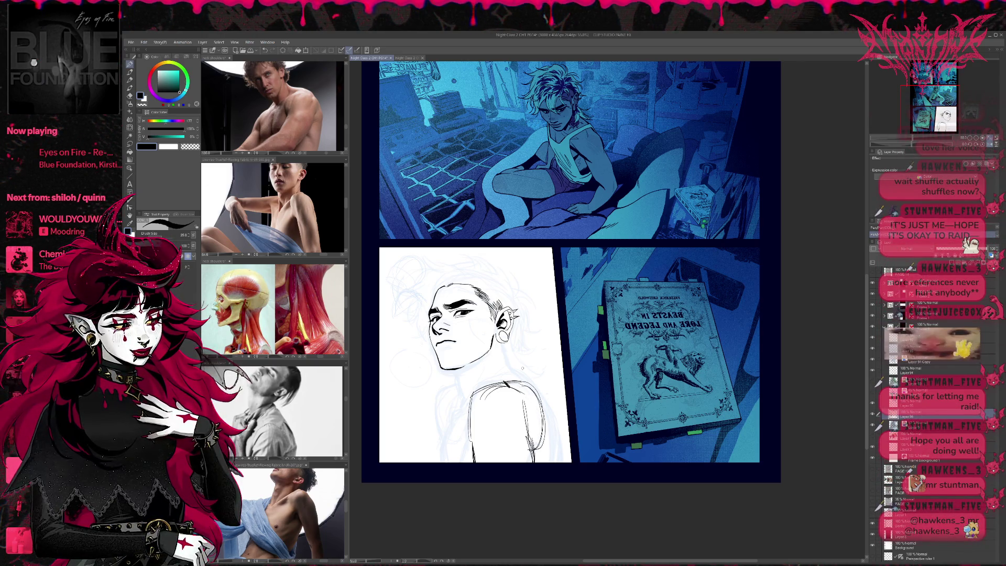
Step: Zoom the neck-and-shoulders reference to a torso close-up, then ink the right shoulder-and-arm contour
{"action": "left_click", "coordinate": [253, 315]}
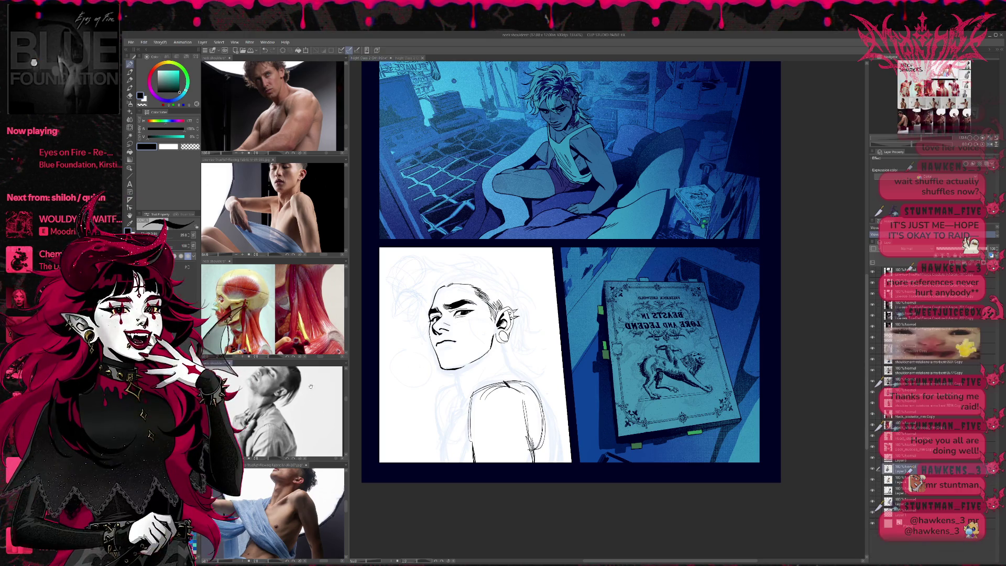
{"action": "scroll", "coordinate": [254, 347], "scroll_direction": "down", "scroll_amount": 5}
{"action": "scroll", "coordinate": [253, 347], "scroll_direction": "down", "scroll_amount": 5}
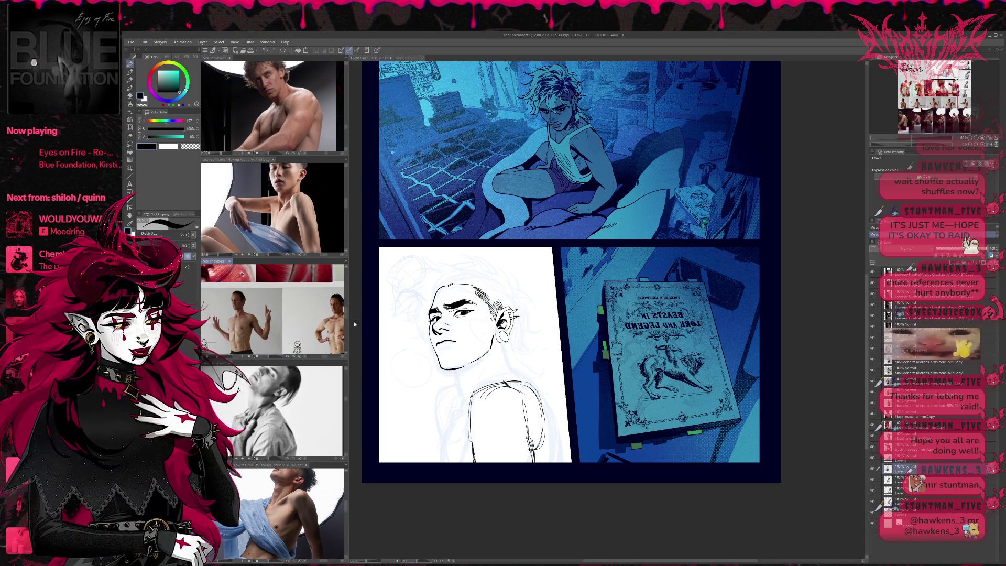
{"action": "scroll", "coordinate": [317, 325], "scroll_direction": "up", "scroll_amount": 2}
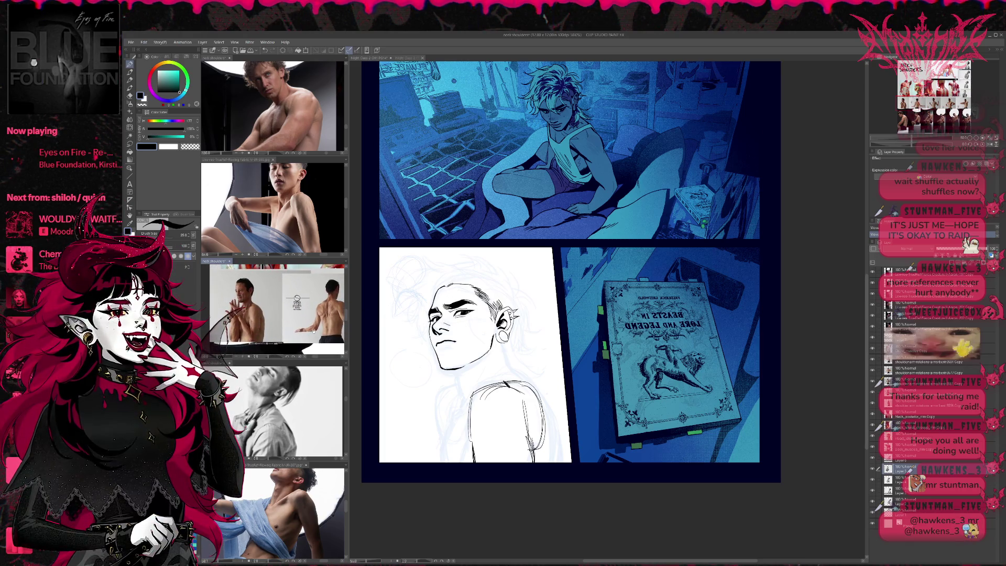
{"action": "scroll", "coordinate": [337, 326], "scroll_direction": "up", "scroll_amount": 4}
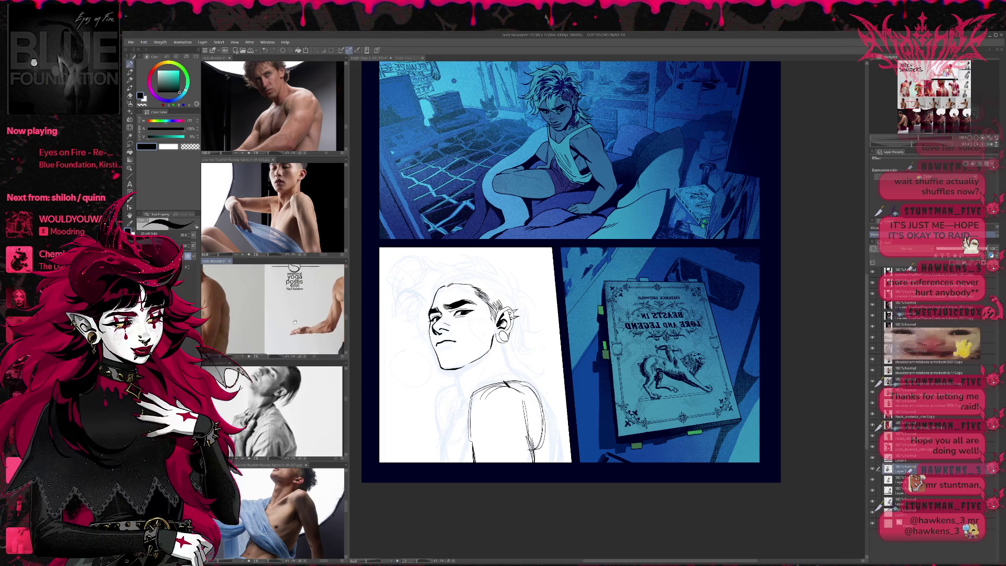
{"action": "scroll", "coordinate": [337, 326], "scroll_direction": "up", "scroll_amount": 2}
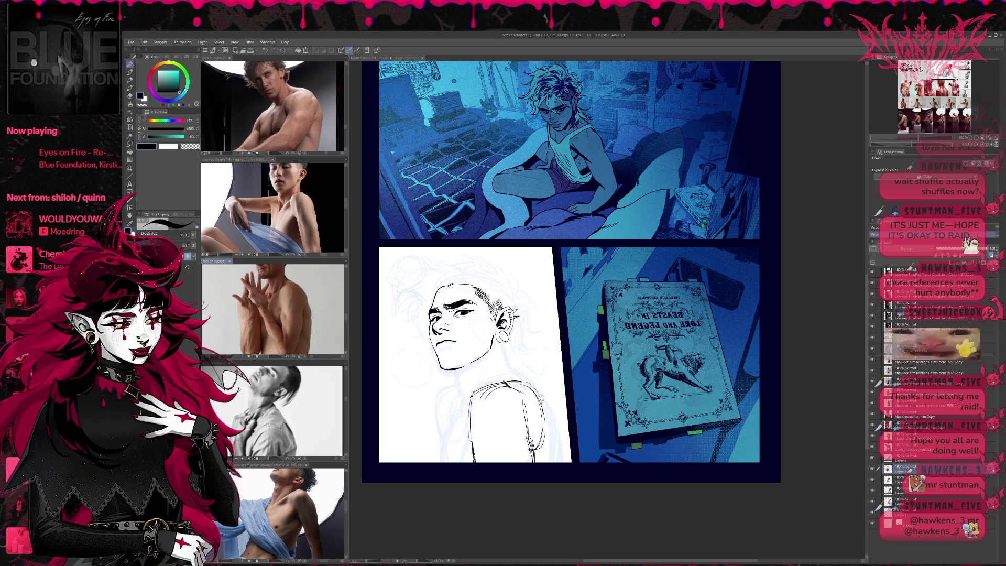
{"action": "left_click", "coordinate": [554, 381]}
{"action": "left_click_drag", "start_coordinate": [546, 413], "coordinate": [555, 452]}
Step: Build up the right shoulder and arm contour and ink the shirt's left edge
{"action": "left_click_drag", "start_coordinate": [550, 420], "coordinate": [558, 462]}
{"action": "left_click_drag", "start_coordinate": [544, 407], "coordinate": [560, 459]}
{"action": "left_click_drag", "start_coordinate": [535, 386], "coordinate": [558, 461]}
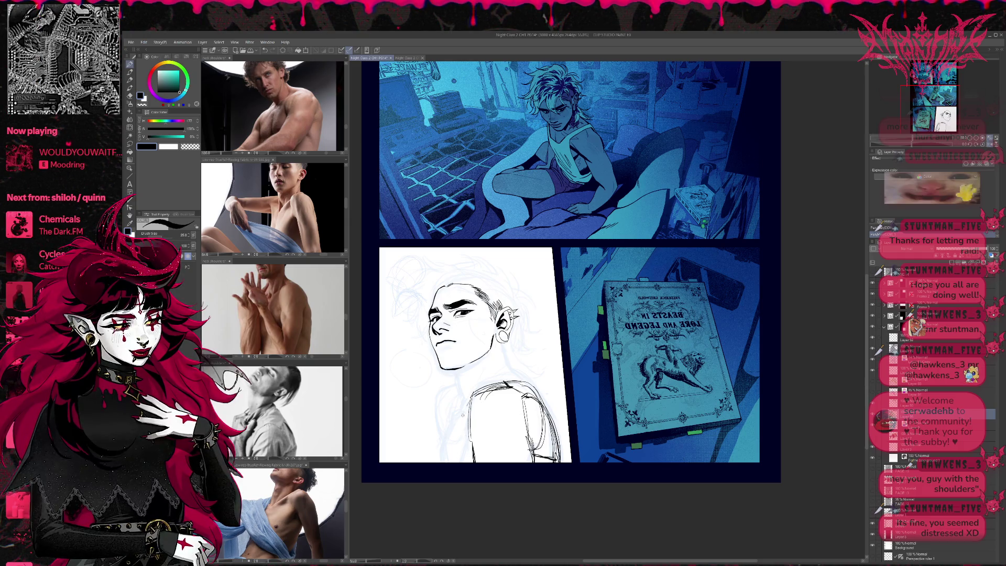
{"action": "left_click_drag", "start_coordinate": [474, 403], "coordinate": [464, 451]}
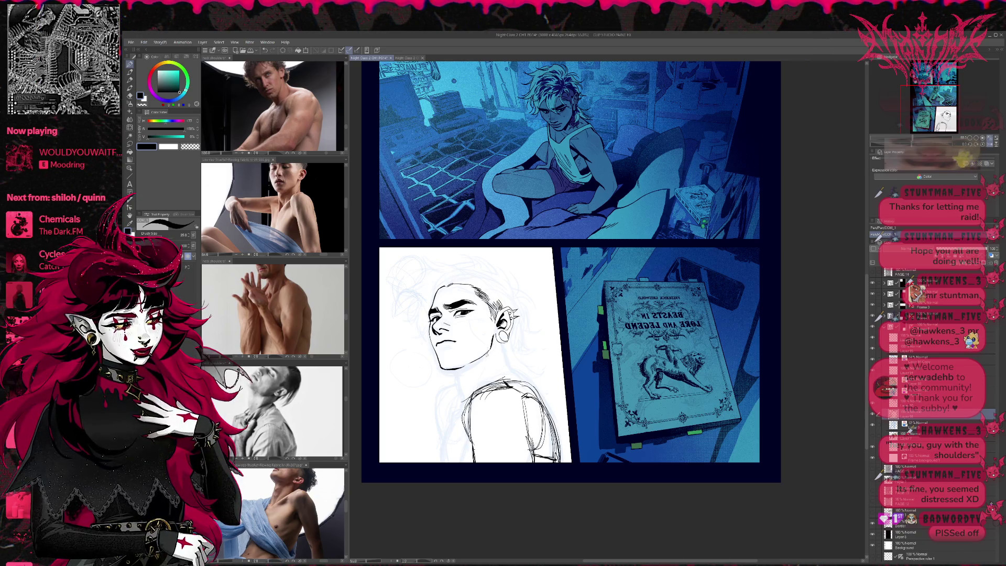
Step: Ink the neck lines running down into the shoulder
{"action": "left_click_drag", "start_coordinate": [483, 356], "coordinate": [474, 391]}
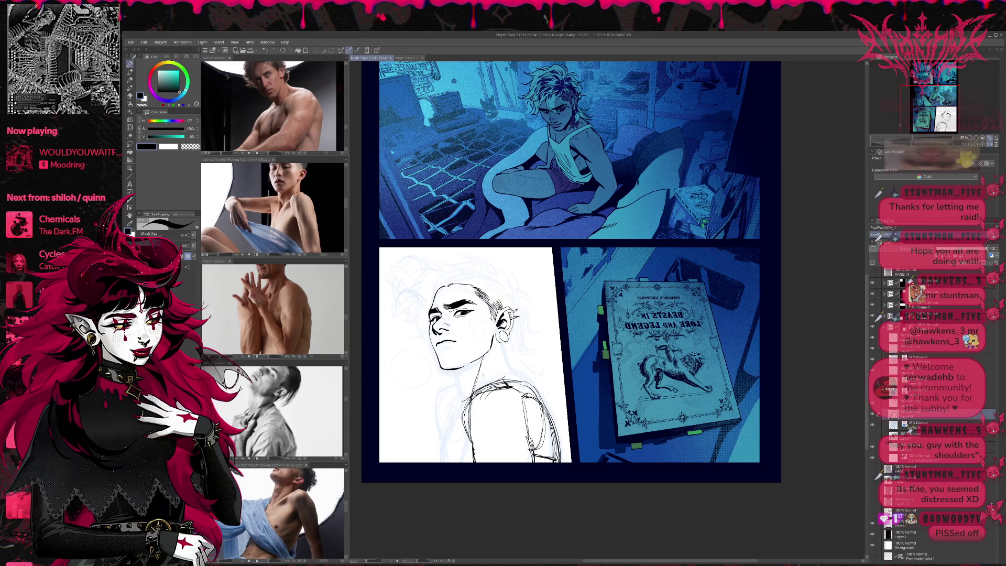
{"action": "left_click_drag", "start_coordinate": [496, 344], "coordinate": [488, 393]}
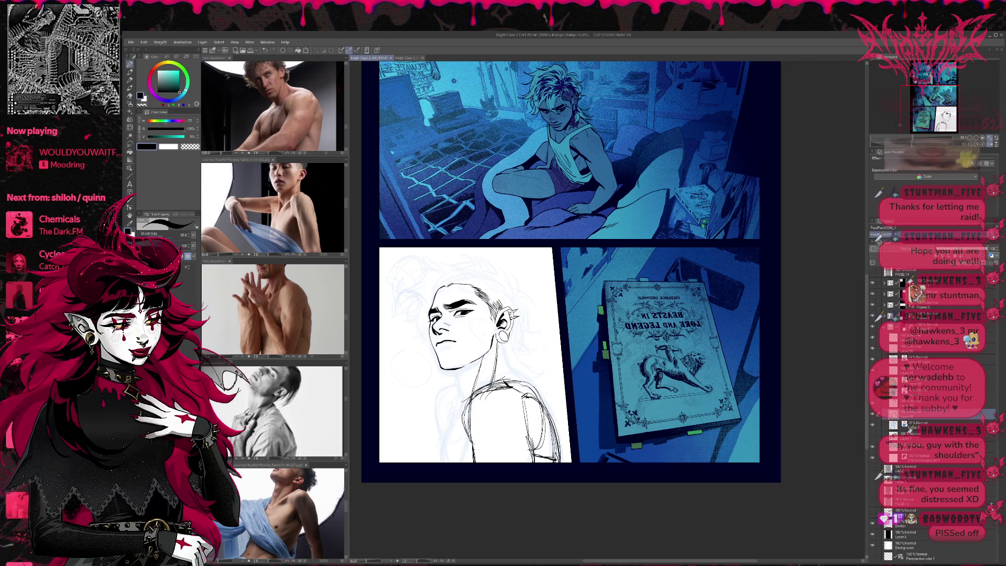
{"action": "left_click_drag", "start_coordinate": [502, 360], "coordinate": [498, 380]}
{"action": "left_click_drag", "start_coordinate": [498, 344], "coordinate": [543, 401]}
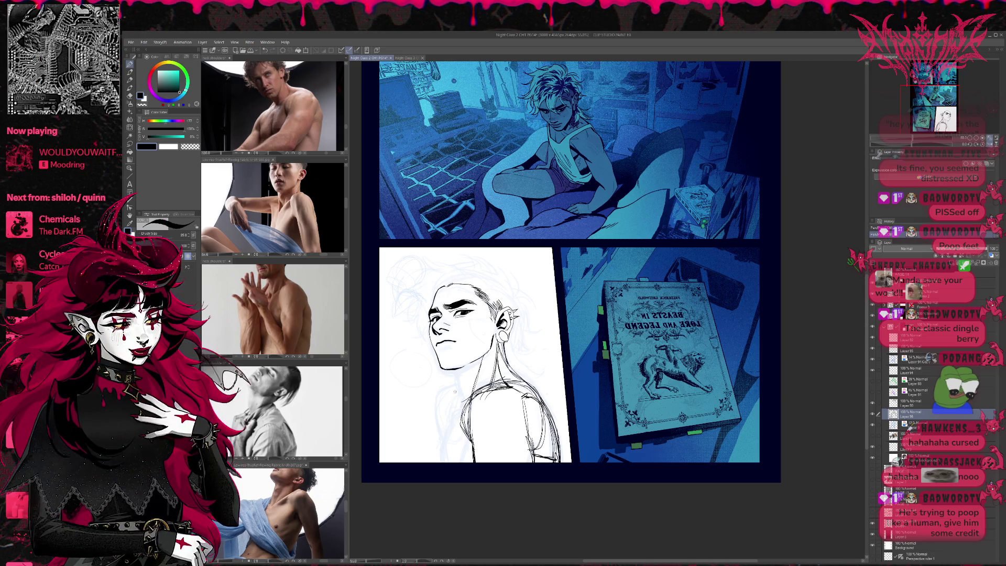
Step: Redraw the left neck line, undoing two unsatisfying attempts
{"action": "left_click_drag", "start_coordinate": [457, 376], "coordinate": [460, 388]}
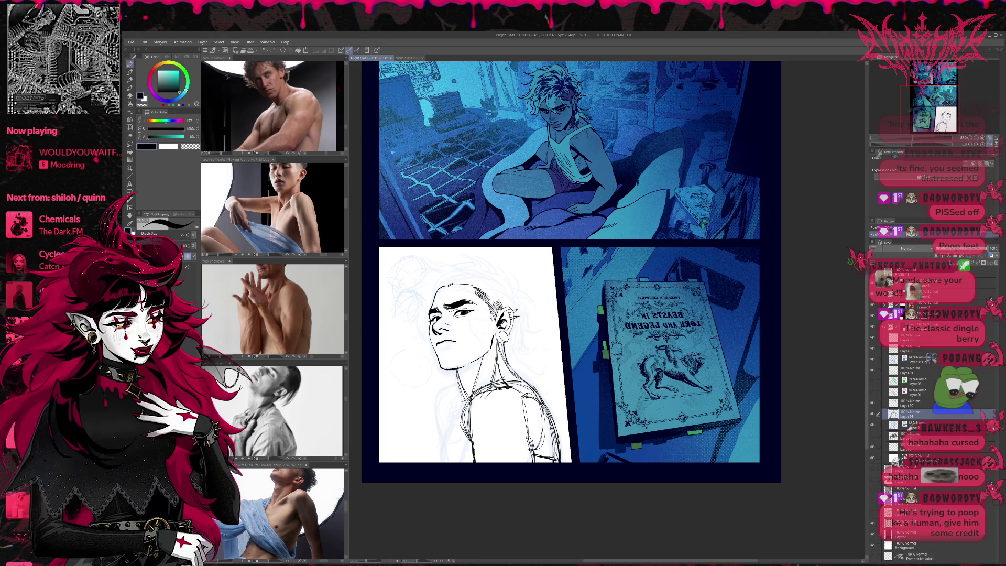
{"action": "key", "text": "ctrl+z"}
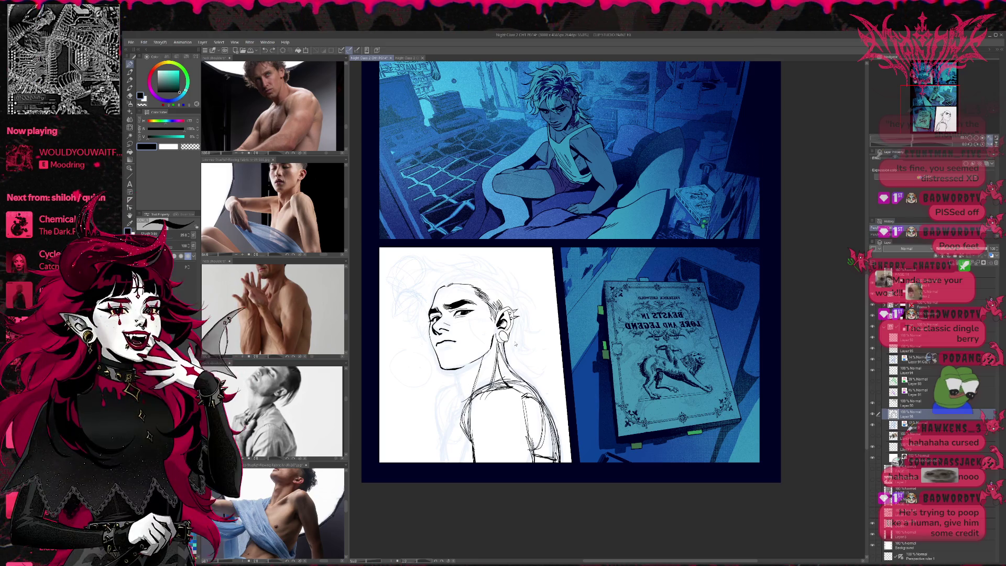
{"action": "left_click_drag", "start_coordinate": [463, 417], "coordinate": [457, 366]}
{"action": "key", "text": "ctrl+z"}
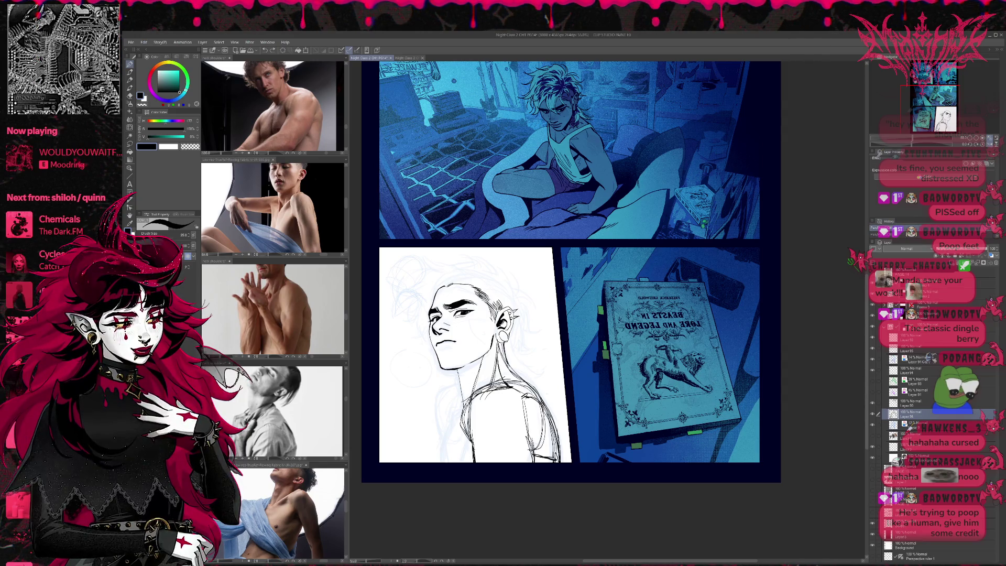
{"action": "left_click_drag", "start_coordinate": [460, 403], "coordinate": [456, 370]}
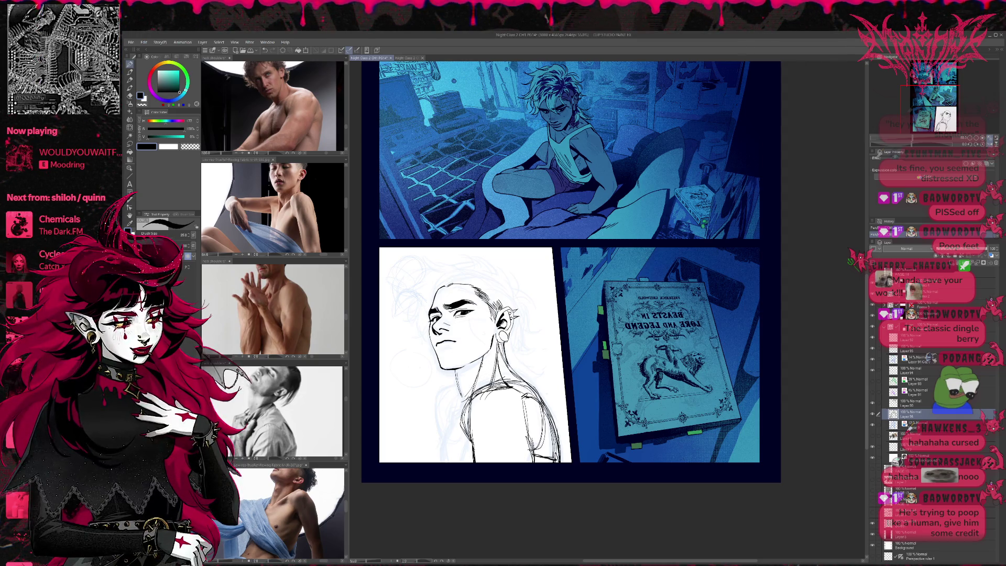
Step: Add short strokes around the neck and along the shoulder line
{"action": "left_click_drag", "start_coordinate": [495, 367], "coordinate": [463, 400]}
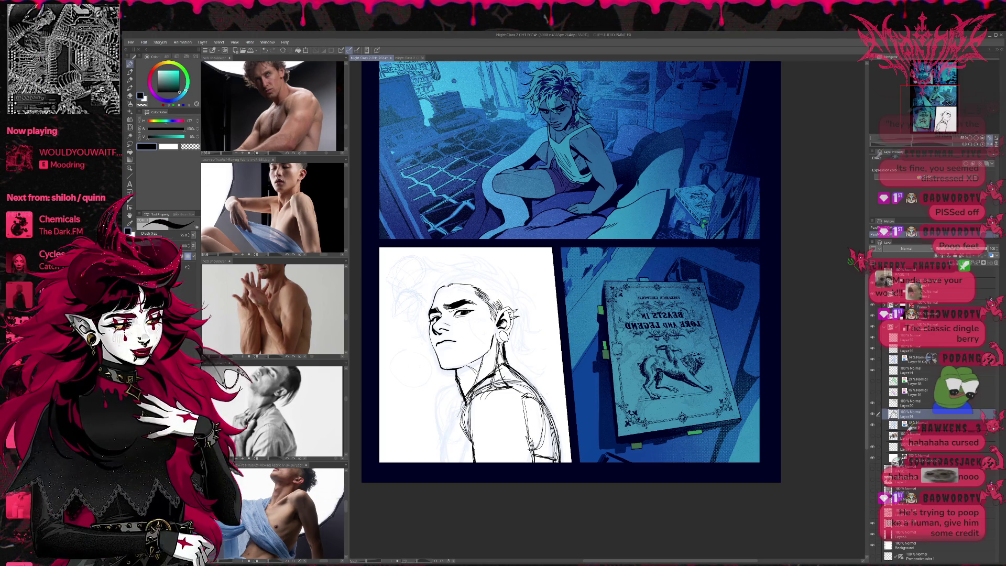
{"action": "left_click_drag", "start_coordinate": [461, 412], "coordinate": [451, 439]}
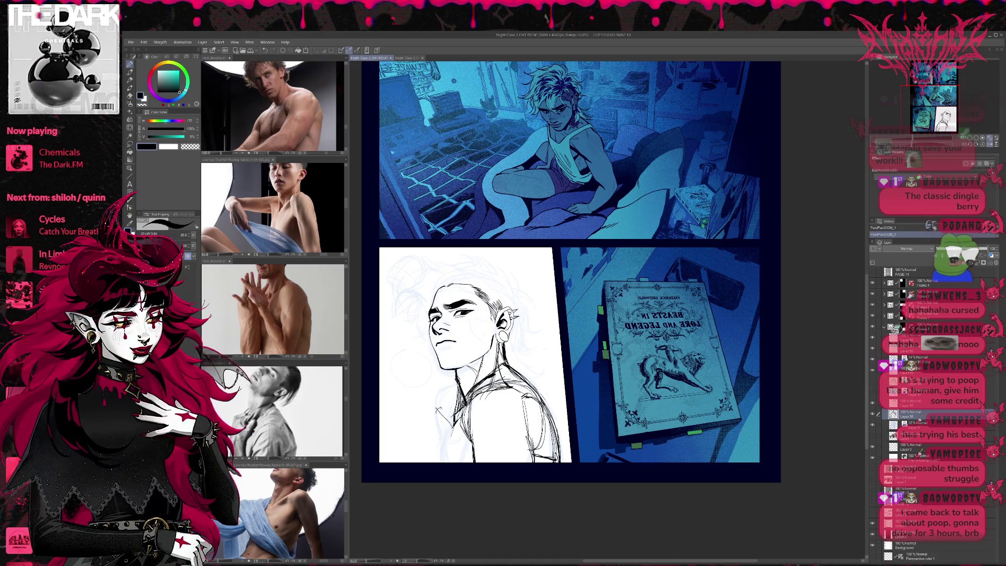
{"action": "mouse_move", "coordinate": [438, 409]}
{"action": "left_mouse_down"}
{"action": "mouse_move", "coordinate": [453, 412]}
{"action": "mouse_move", "coordinate": [447, 396]}
{"action": "mouse_move", "coordinate": [457, 389]}
{"action": "left_mouse_up"}
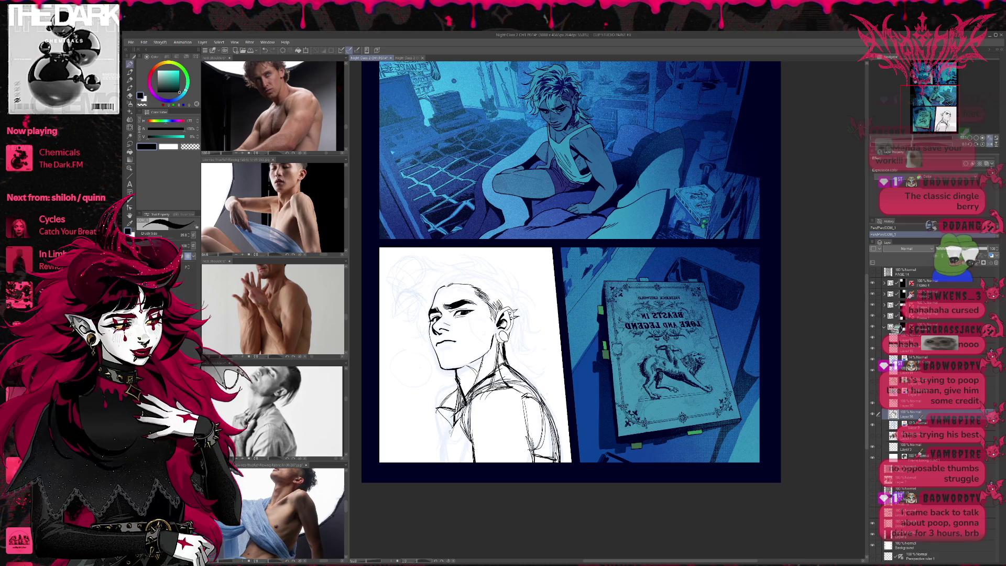
Step: Build up the lower-left shirt edge lines, reworking the strokes that didn't fit
{"action": "left_click_drag", "start_coordinate": [442, 419], "coordinate": [437, 460]}
{"action": "left_click_drag", "start_coordinate": [442, 414], "coordinate": [435, 462]}
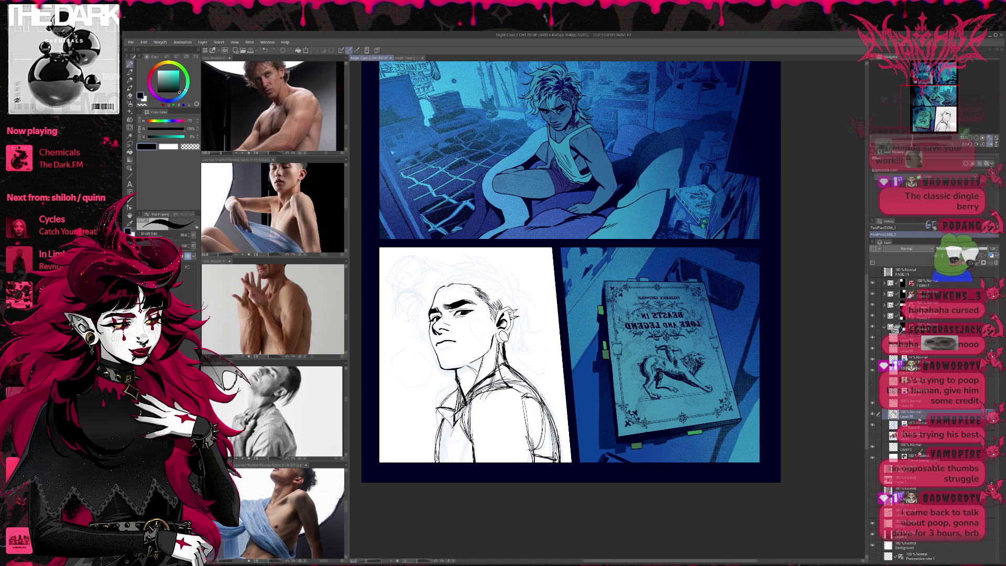
{"action": "left_click_drag", "start_coordinate": [452, 425], "coordinate": [444, 462]}
{"action": "left_click_drag", "start_coordinate": [440, 421], "coordinate": [430, 463]}
{"action": "mouse_move", "coordinate": [439, 429]}
{"action": "left_mouse_down"}
{"action": "mouse_move", "coordinate": [432, 463]}
{"action": "mouse_move", "coordinate": [437, 438]}
{"action": "left_mouse_up"}
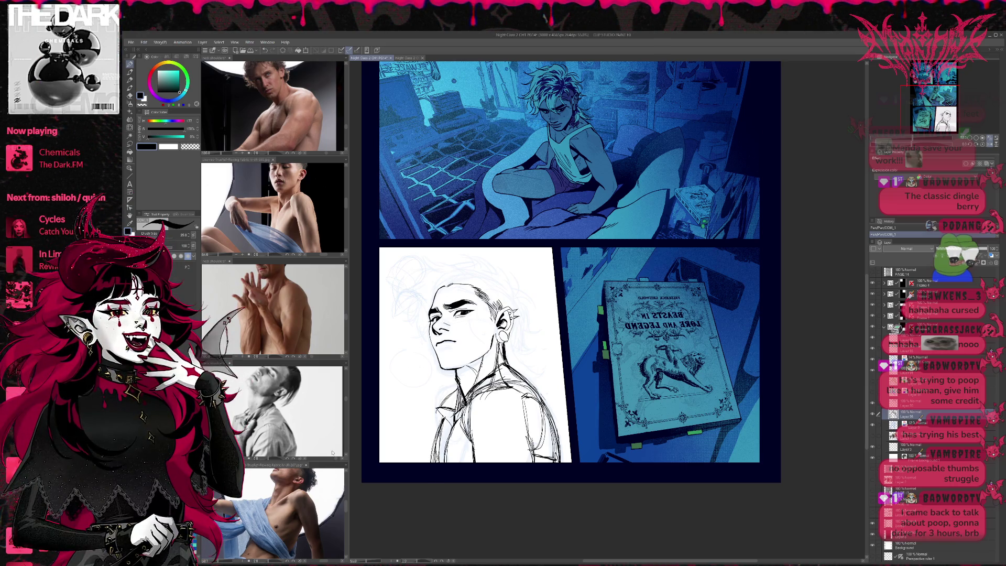
{"action": "mouse_move", "coordinate": [415, 424]}
{"action": "left_mouse_down"}
{"action": "mouse_move", "coordinate": [441, 434]}
{"action": "mouse_move", "coordinate": [436, 461]}
{"action": "left_mouse_up"}
{"action": "left_click_drag", "start_coordinate": [443, 417], "coordinate": [433, 461]}
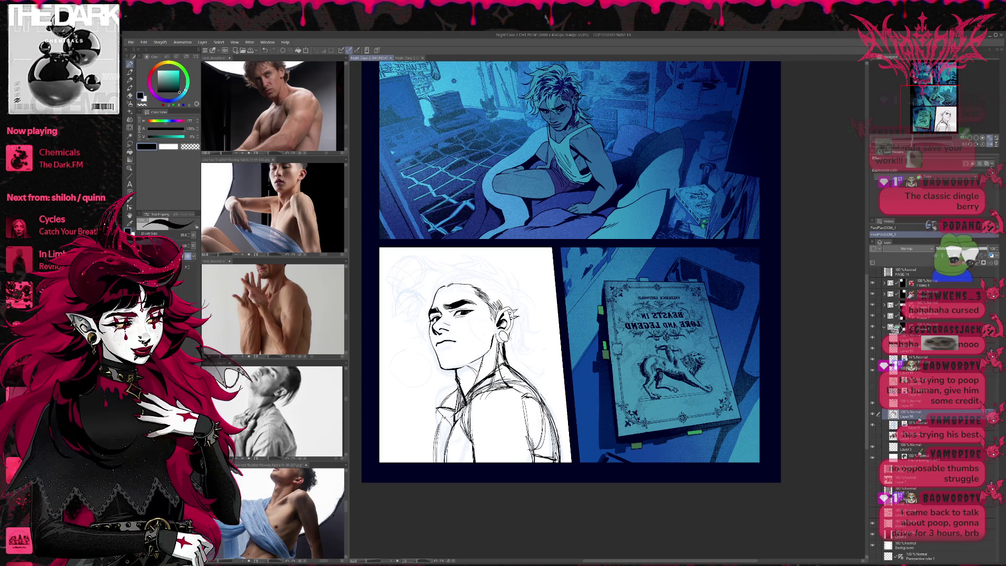
{"action": "left_click_drag", "start_coordinate": [436, 423], "coordinate": [438, 461]}
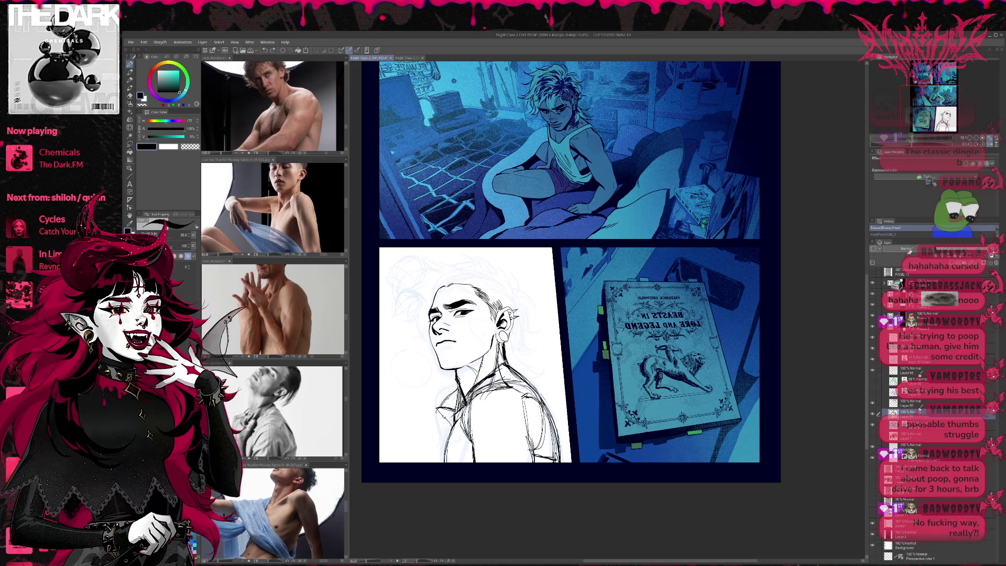
Step: Erase a stray spot on the shirt, then ink the left shoulder line with the pen
{"action": "key", "text": "e"}
{"action": "left_click_drag", "start_coordinate": [442, 430], "coordinate": [455, 474]}
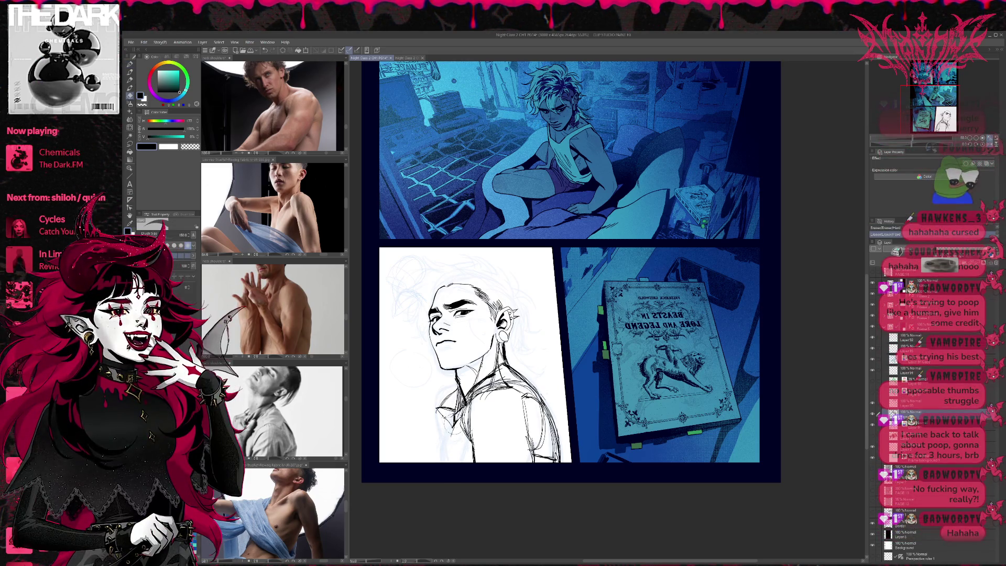
{"action": "key", "text": "p"}
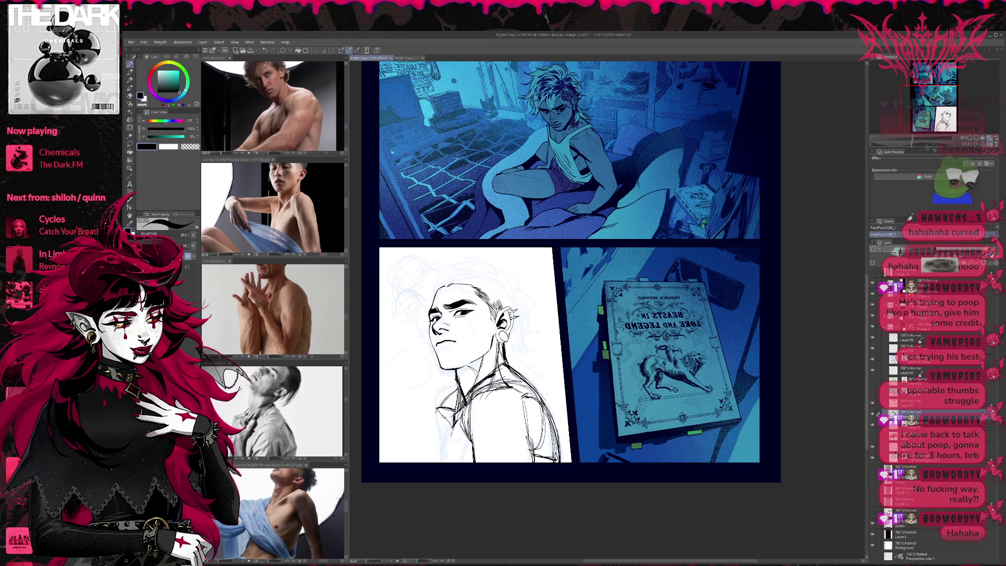
{"action": "mouse_move", "coordinate": [451, 429]}
{"action": "left_mouse_down"}
{"action": "mouse_move", "coordinate": [448, 453]}
{"action": "mouse_move", "coordinate": [449, 443]}
{"action": "left_mouse_up"}
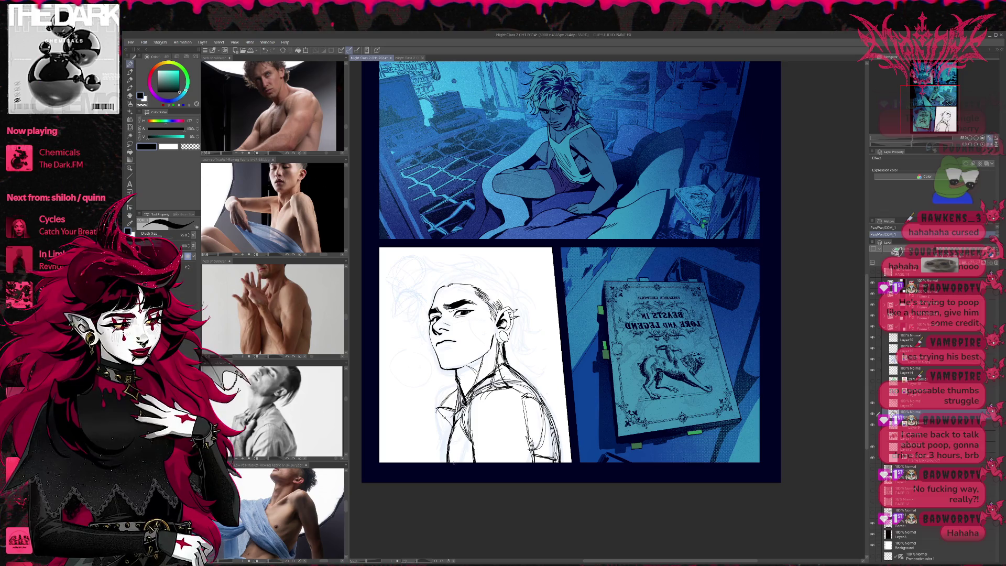
{"action": "left_click_drag", "start_coordinate": [446, 415], "coordinate": [438, 459]}
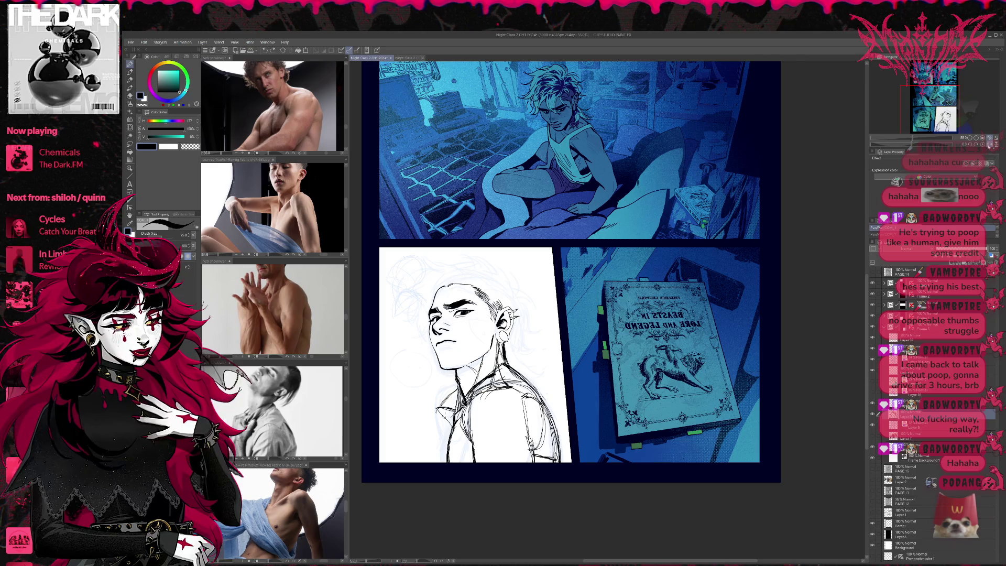
Step: Add short strokes on the horizontally flipped canvas, unflip it, and ink the collar's left edge
{"action": "key", "text": "h"}
{"action": "scroll", "coordinate": [600, 272], "scroll_direction": "right", "scroll_amount": 5}
{"action": "mouse_move", "coordinate": [520, 433]}
{"action": "left_mouse_down"}
{"action": "mouse_move", "coordinate": [527, 431]}
{"action": "mouse_move", "coordinate": [530, 452]}
{"action": "left_mouse_up"}
{"action": "left_click_drag", "start_coordinate": [539, 408], "coordinate": [540, 451]}
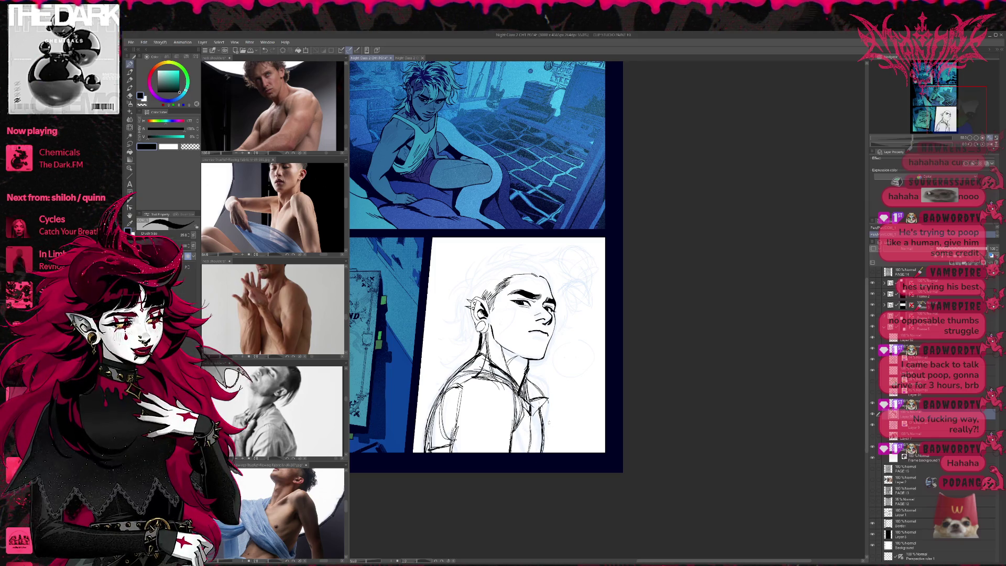
{"action": "key", "text": "h"}
{"action": "left_click_drag", "start_coordinate": [772, 341], "coordinate": [558, 341]}
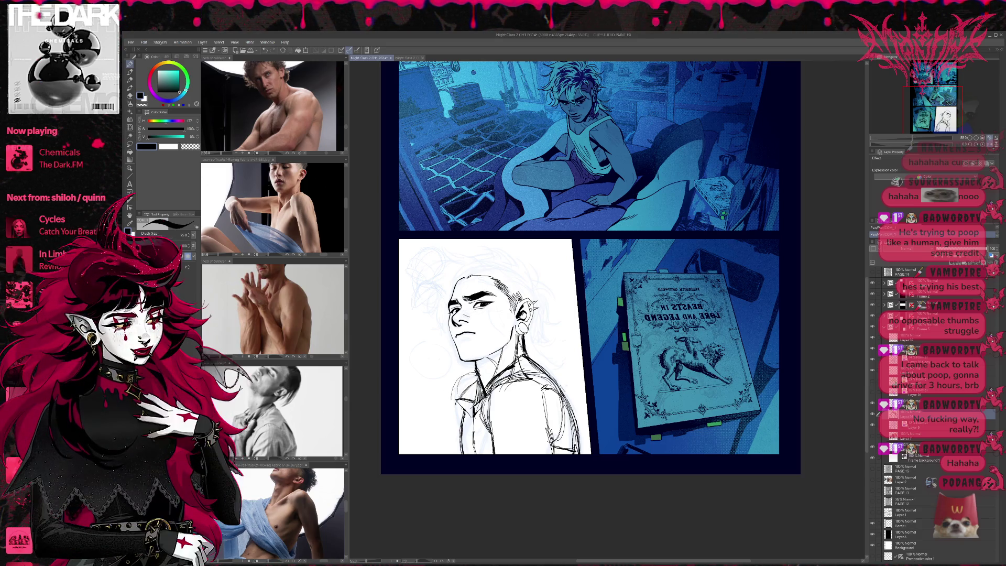
{"action": "left_click_drag", "start_coordinate": [450, 395], "coordinate": [453, 438]}
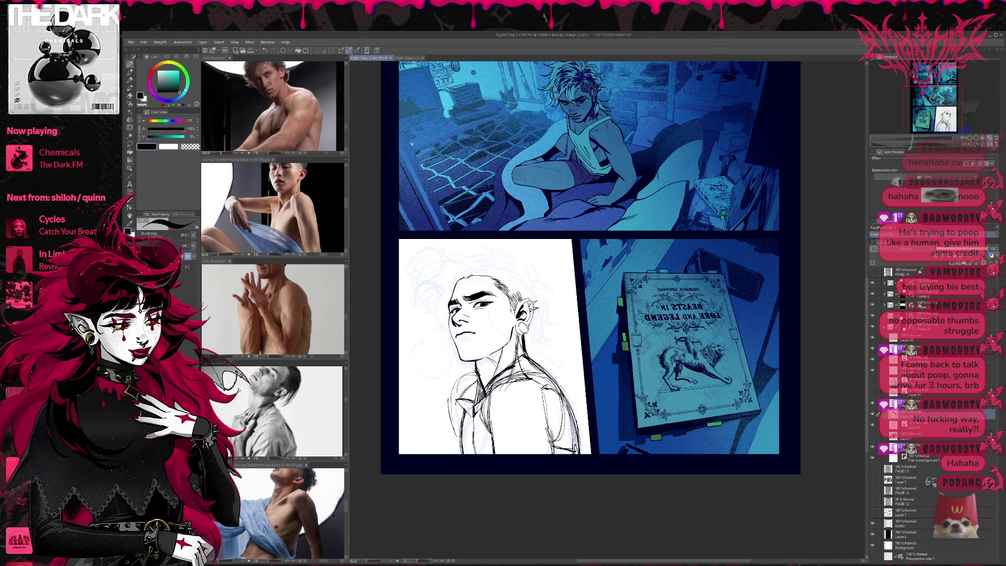
Step: Ink the shirt's left edge, redoing it in darker lines after an undo, then add collar strokes
{"action": "mouse_move", "coordinate": [458, 438]}
{"action": "left_mouse_down"}
{"action": "mouse_move", "coordinate": [454, 404]}
{"action": "mouse_move", "coordinate": [457, 417]}
{"action": "left_mouse_up"}
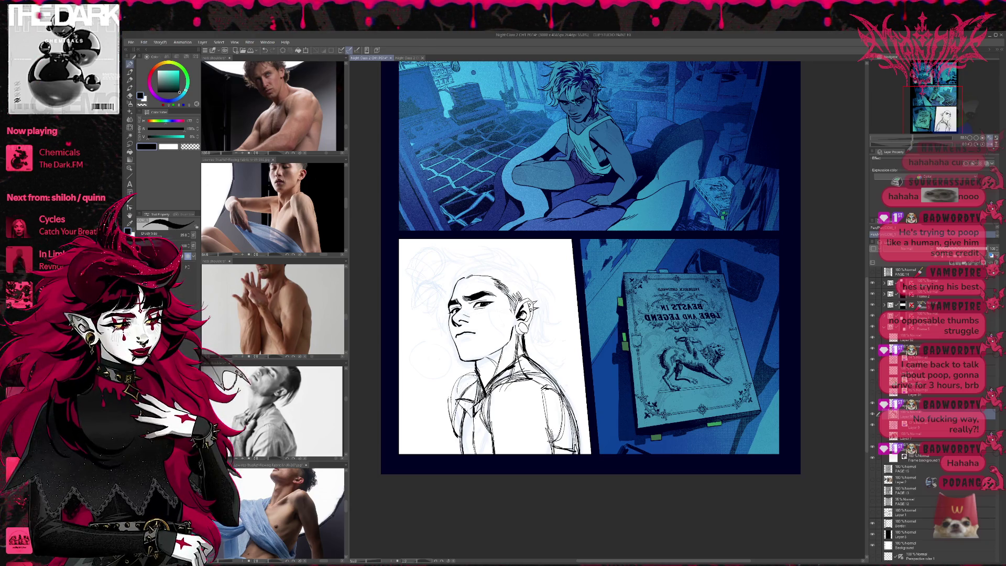
{"action": "mouse_move", "coordinate": [449, 393]}
{"action": "left_mouse_down"}
{"action": "mouse_move", "coordinate": [449, 440]}
{"action": "mouse_move", "coordinate": [459, 452]}
{"action": "left_mouse_up"}
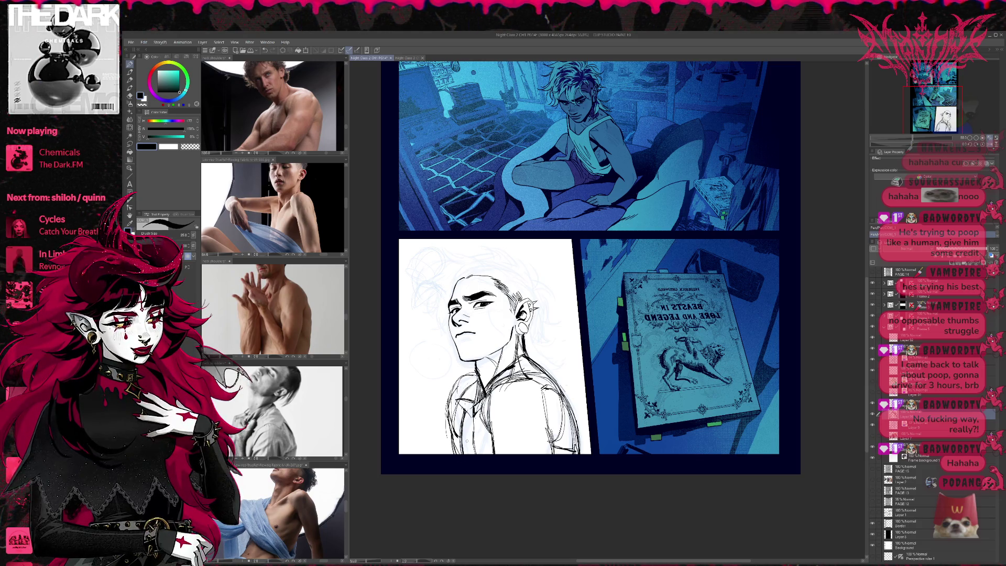
{"action": "key", "text": "ctrl+z"}
{"action": "key", "text": "ctrl+z"}
{"action": "left_click_drag", "start_coordinate": [457, 409], "coordinate": [454, 438]}
{"action": "mouse_move", "coordinate": [453, 378]}
{"action": "left_mouse_down"}
{"action": "mouse_move", "coordinate": [450, 410]}
{"action": "mouse_move", "coordinate": [468, 374]}
{"action": "left_mouse_up"}
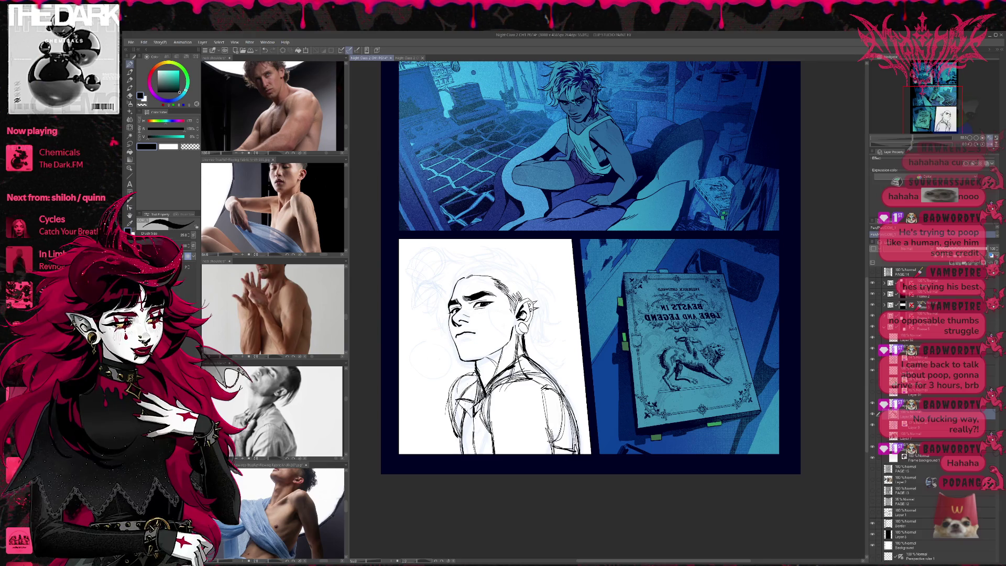
{"action": "left_click_drag", "start_coordinate": [476, 376], "coordinate": [466, 402]}
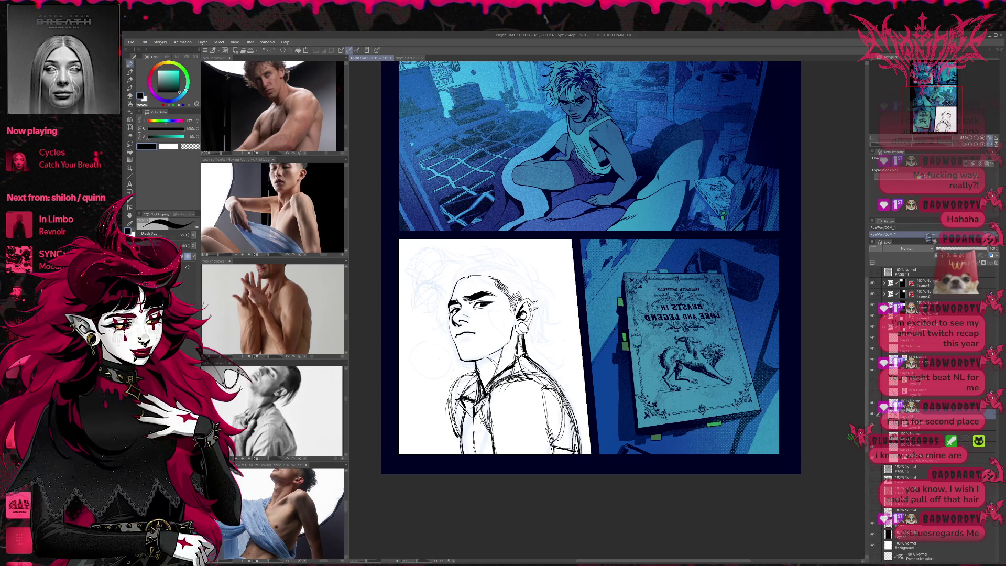
Step: Erase part of the collar area, then ink strokes near the collar and across the chest
{"action": "key", "text": "e"}
{"action": "left_click_drag", "start_coordinate": [450, 390], "coordinate": [445, 406]}
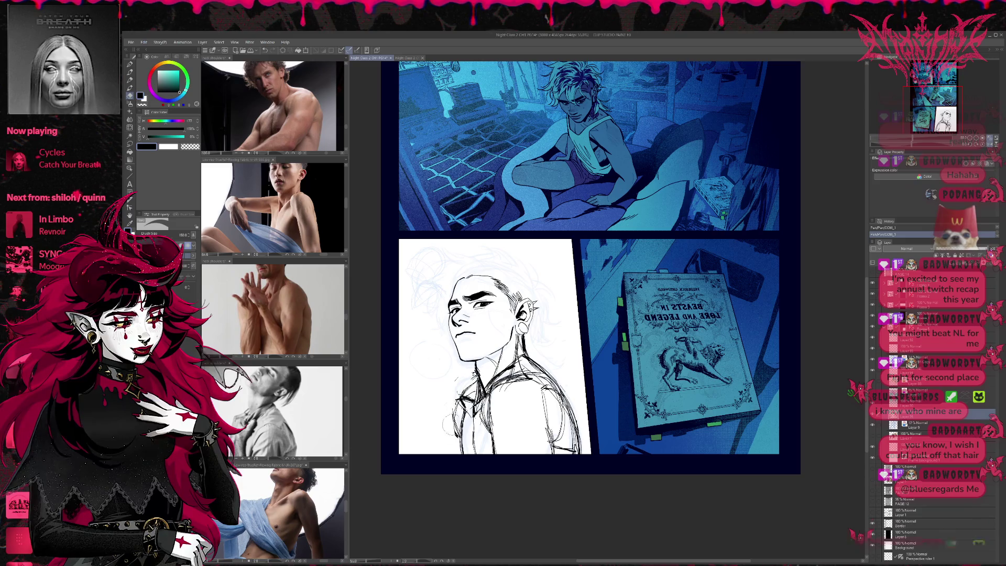
{"action": "key", "text": "p"}
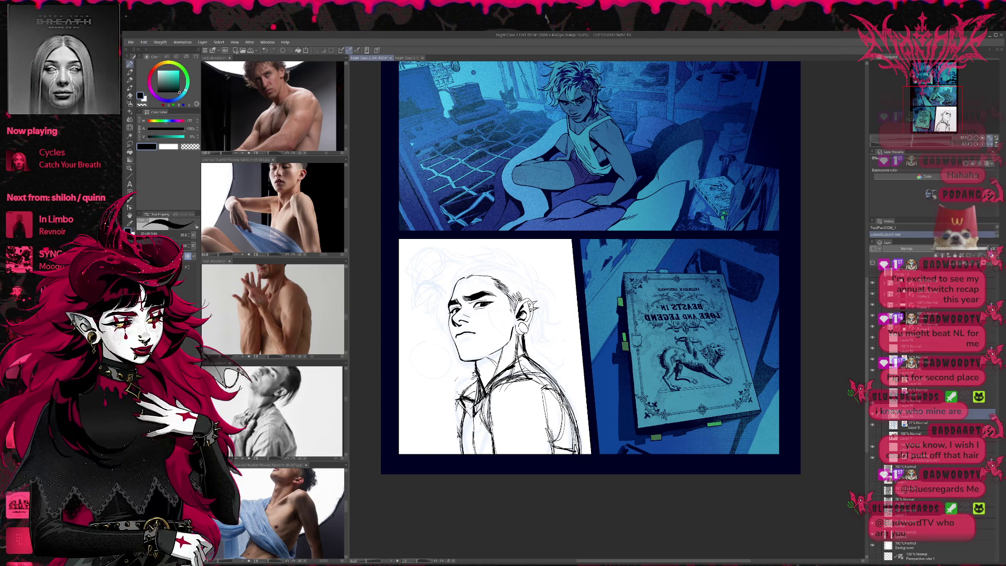
{"action": "key", "text": "ctrl+z"}
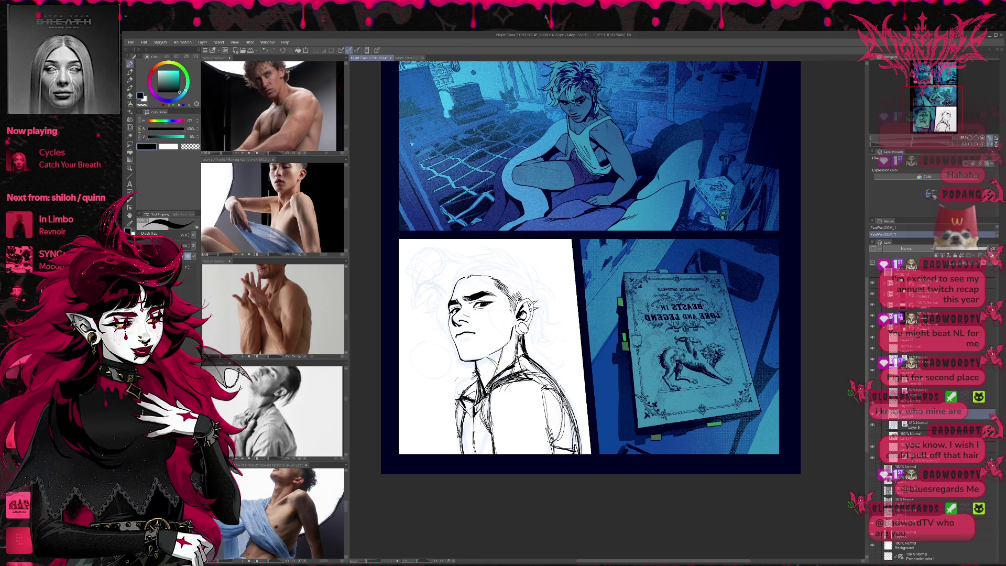
{"action": "mouse_move", "coordinate": [536, 367]}
{"action": "left_mouse_down"}
{"action": "mouse_move", "coordinate": [508, 377]}
{"action": "mouse_move", "coordinate": [484, 433]}
{"action": "left_mouse_up"}
{"action": "left_click_drag", "start_coordinate": [493, 388], "coordinate": [486, 436]}
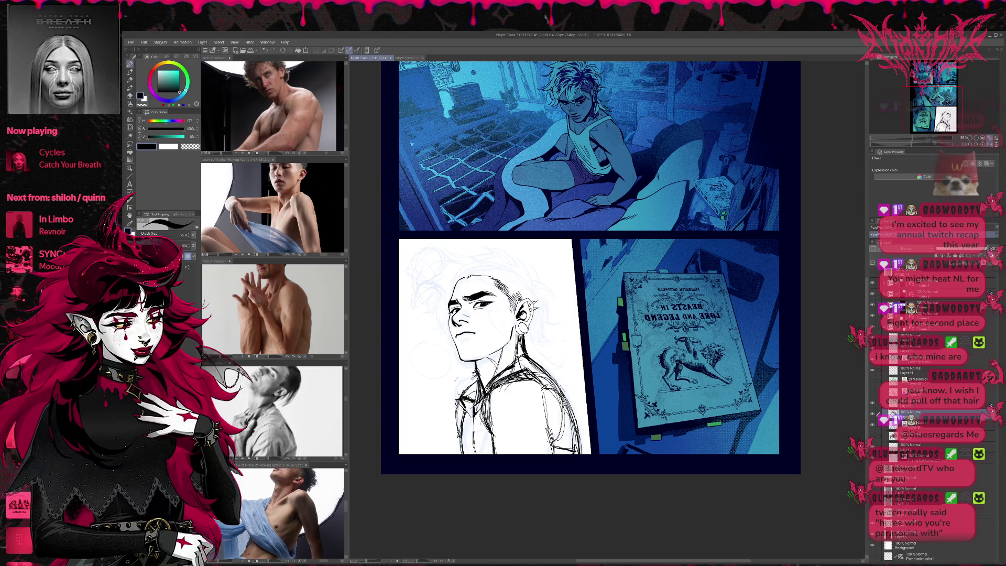
{"action": "left_click_drag", "start_coordinate": [491, 426], "coordinate": [489, 444]}
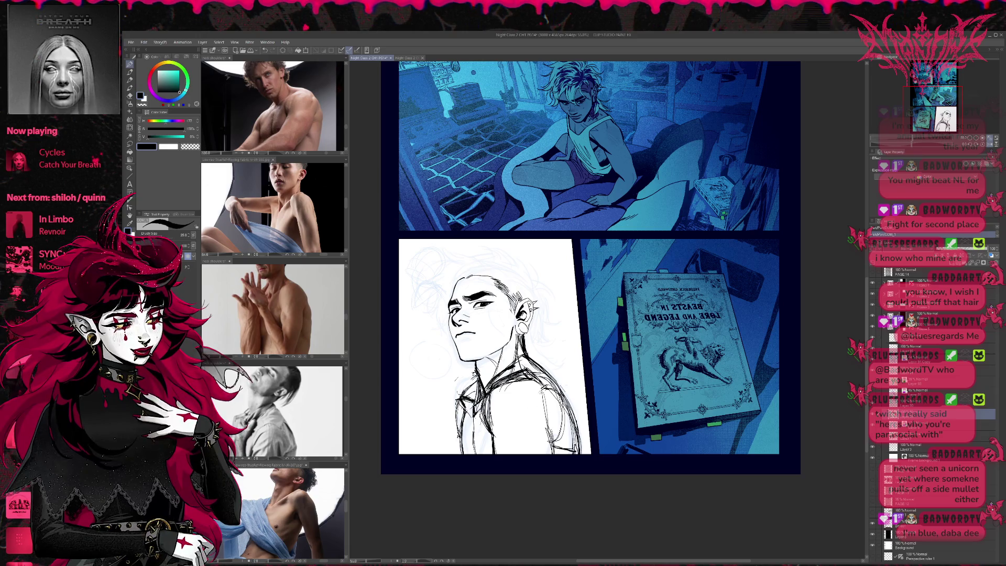
Step: Ink and reinforce dark strokes along the right edge of the torso
{"action": "left_click_drag", "start_coordinate": [538, 395], "coordinate": [526, 434]}
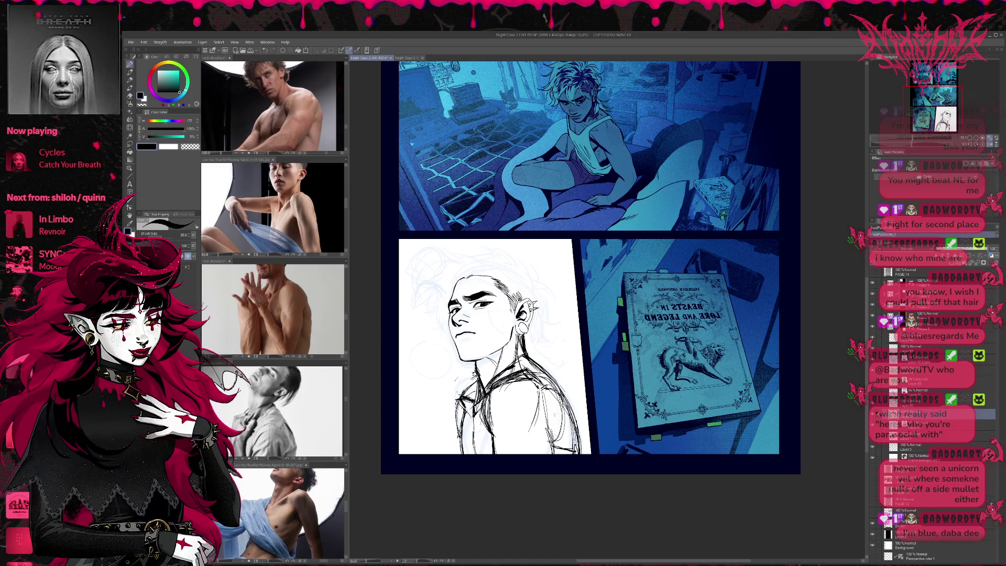
{"action": "left_click_drag", "start_coordinate": [543, 387], "coordinate": [556, 395]}
{"action": "left_click_drag", "start_coordinate": [558, 396], "coordinate": [550, 432]}
{"action": "left_click_drag", "start_coordinate": [557, 390], "coordinate": [549, 429]}
{"action": "left_click_drag", "start_coordinate": [552, 425], "coordinate": [550, 443]}
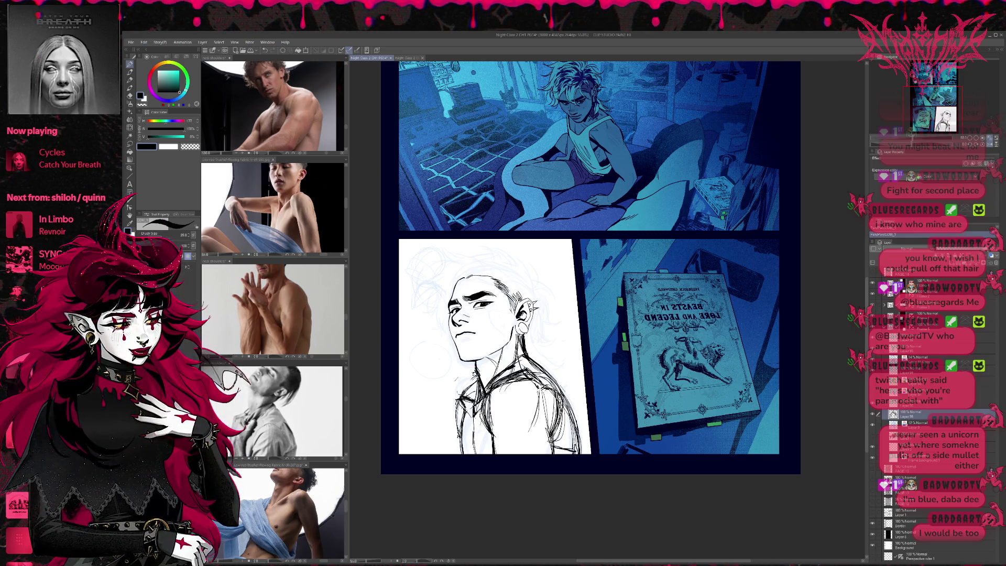
Step: Ink short neck and collar lines, then erase stray lines near the ear and neck
{"action": "mouse_move", "coordinate": [453, 403]}
{"action": "left_mouse_down"}
{"action": "mouse_move", "coordinate": [480, 374]}
{"action": "mouse_move", "coordinate": [463, 377]}
{"action": "left_mouse_up"}
{"action": "left_click_drag", "start_coordinate": [461, 380], "coordinate": [475, 374]}
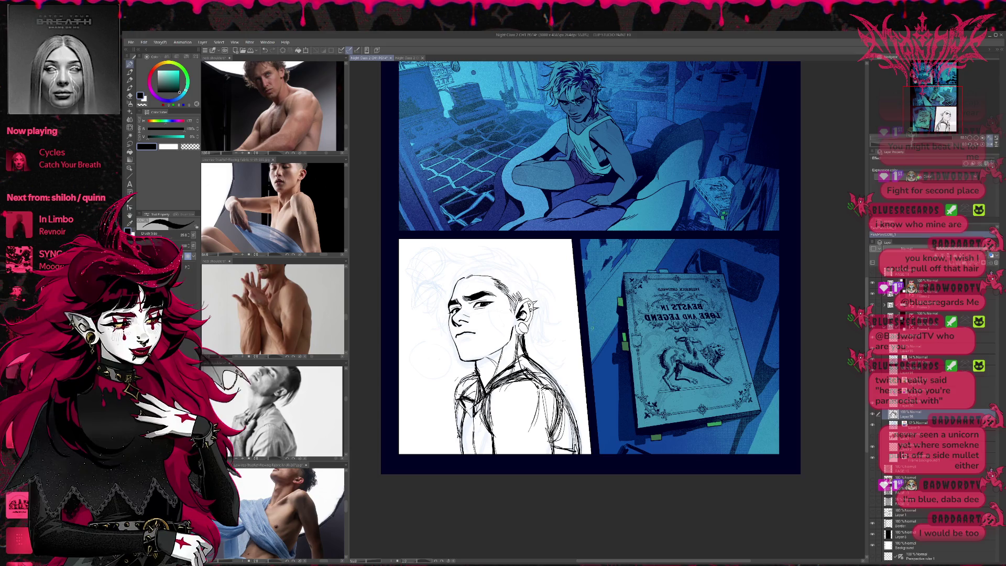
{"action": "left_click_drag", "start_coordinate": [472, 374], "coordinate": [456, 404]}
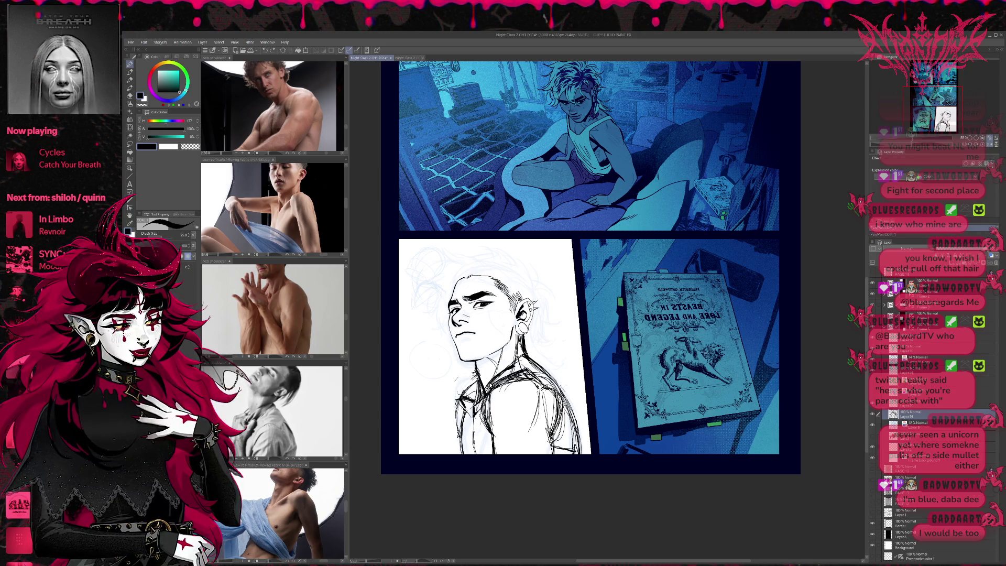
{"action": "key", "text": "e"}
{"action": "mouse_move", "coordinate": [534, 335]}
{"action": "left_mouse_down"}
{"action": "mouse_move", "coordinate": [521, 356]}
{"action": "mouse_move", "coordinate": [571, 374]}
{"action": "mouse_move", "coordinate": [579, 447]}
{"action": "left_mouse_up"}
{"action": "key", "text": "p"}
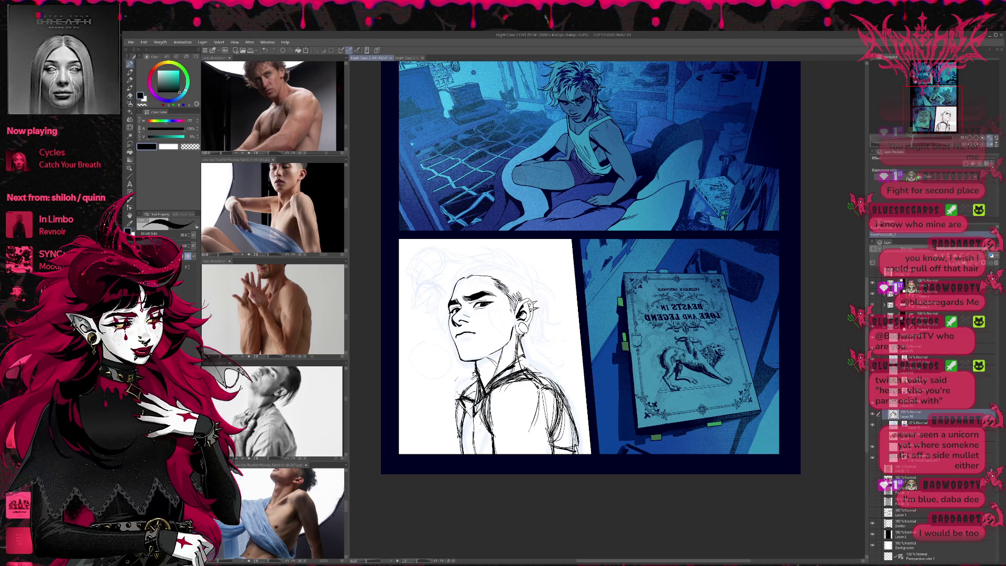
Step: Ink the right shoulder contour, undoing and redrawing it further inward, plus a small collar stroke
{"action": "mouse_move", "coordinate": [529, 369]}
{"action": "left_mouse_down"}
{"action": "mouse_move", "coordinate": [552, 381]}
{"action": "mouse_move", "coordinate": [577, 452]}
{"action": "left_mouse_up"}
{"action": "left_click_drag", "start_coordinate": [566, 420], "coordinate": [572, 436]}
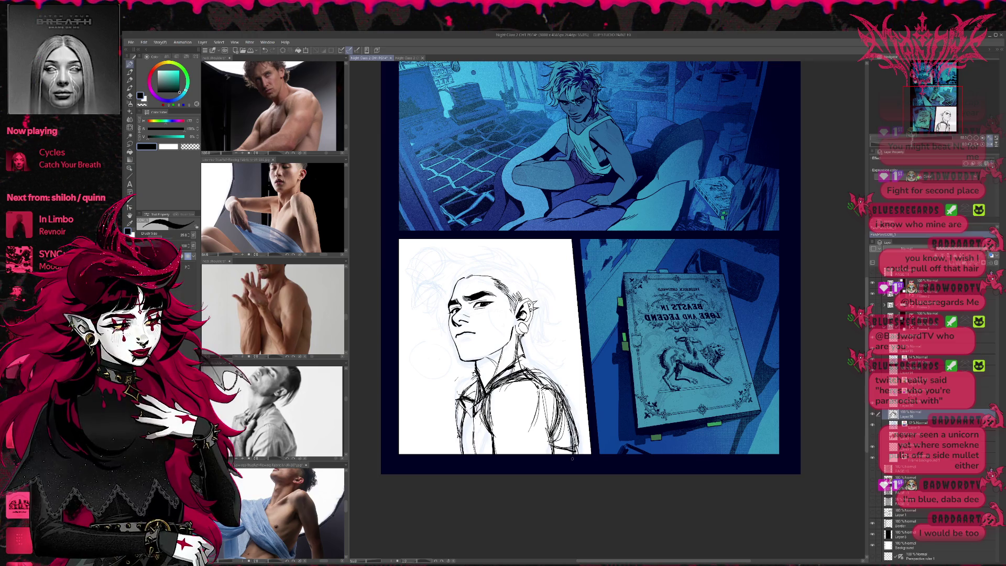
{"action": "key", "text": "ctrl+z"}
{"action": "mouse_move", "coordinate": [566, 402]}
{"action": "left_mouse_down"}
{"action": "mouse_move", "coordinate": [583, 421]}
{"action": "mouse_move", "coordinate": [571, 453]}
{"action": "left_mouse_up"}
{"action": "mouse_move", "coordinate": [553, 383]}
{"action": "left_mouse_down"}
{"action": "mouse_move", "coordinate": [568, 401]}
{"action": "mouse_move", "coordinate": [576, 453]}
{"action": "left_mouse_up"}
{"action": "left_click_drag", "start_coordinate": [545, 376], "coordinate": [580, 450]}
{"action": "key", "text": "ctrl+z"}
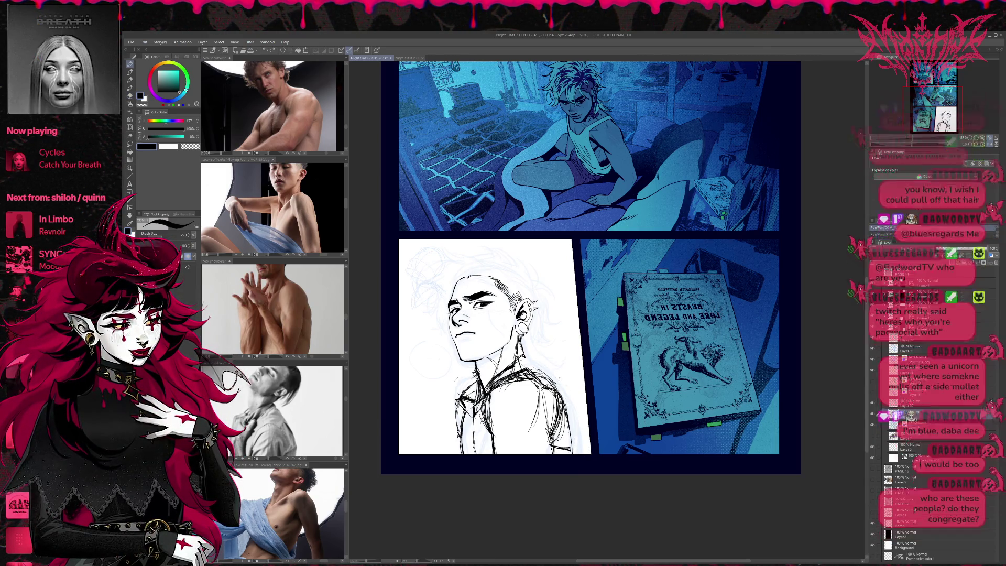
{"action": "left_click_drag", "start_coordinate": [550, 378], "coordinate": [572, 413]}
{"action": "left_click_drag", "start_coordinate": [572, 407], "coordinate": [578, 454]}
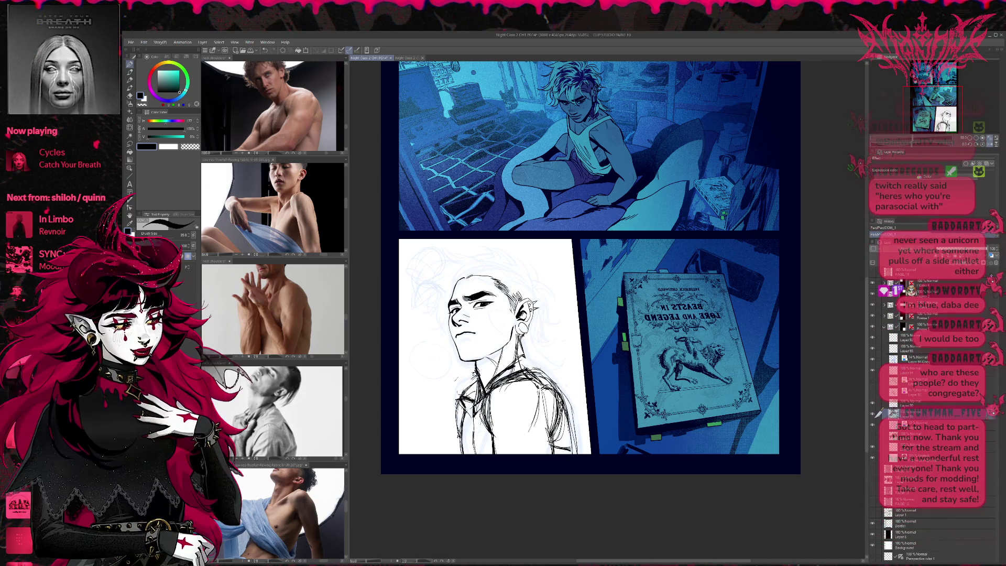
{"action": "mouse_move", "coordinate": [499, 376]}
{"action": "left_mouse_down"}
{"action": "mouse_move", "coordinate": [521, 364]}
{"action": "mouse_move", "coordinate": [507, 370]}
{"action": "mouse_move", "coordinate": [503, 347]}
{"action": "mouse_move", "coordinate": [521, 341]}
{"action": "left_mouse_up"}
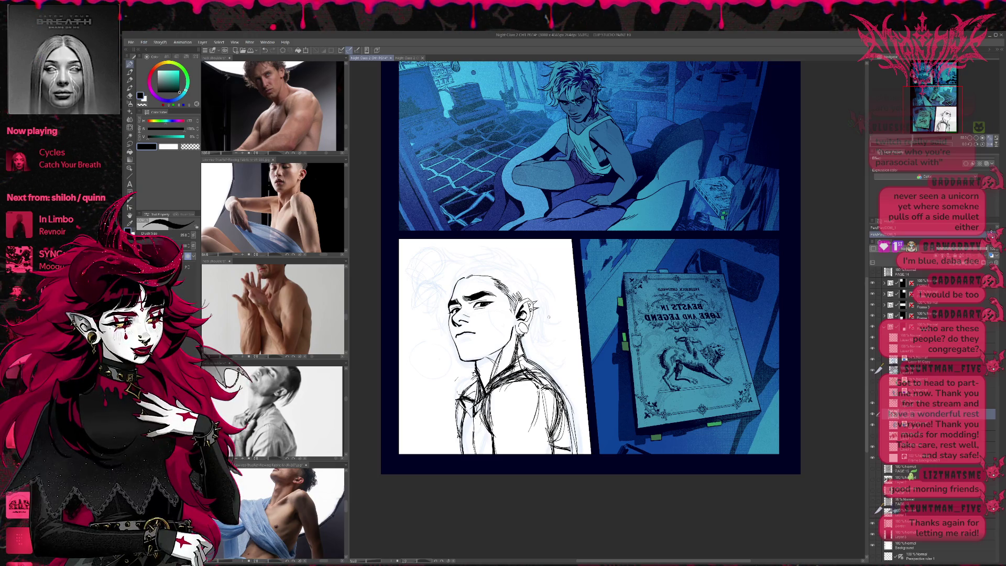
{"action": "left_click_drag", "start_coordinate": [546, 392], "coordinate": [531, 362]}
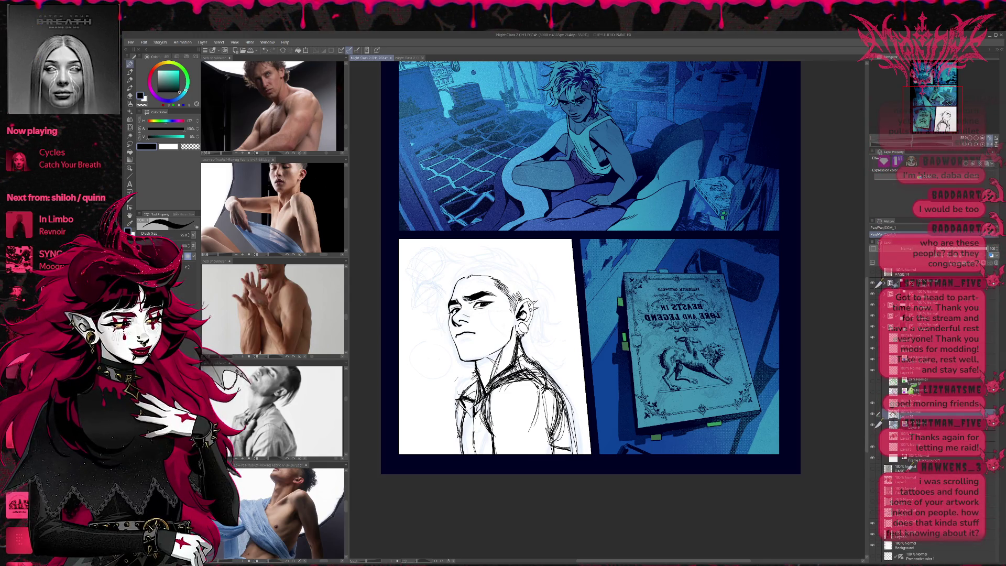
{"action": "mouse_move", "coordinate": [562, 367]}
{"action": "left_mouse_down"}
{"action": "mouse_move", "coordinate": [542, 388]}
{"action": "mouse_move", "coordinate": [532, 380]}
{"action": "mouse_move", "coordinate": [559, 404]}
{"action": "mouse_move", "coordinate": [574, 454]}
{"action": "left_mouse_up"}
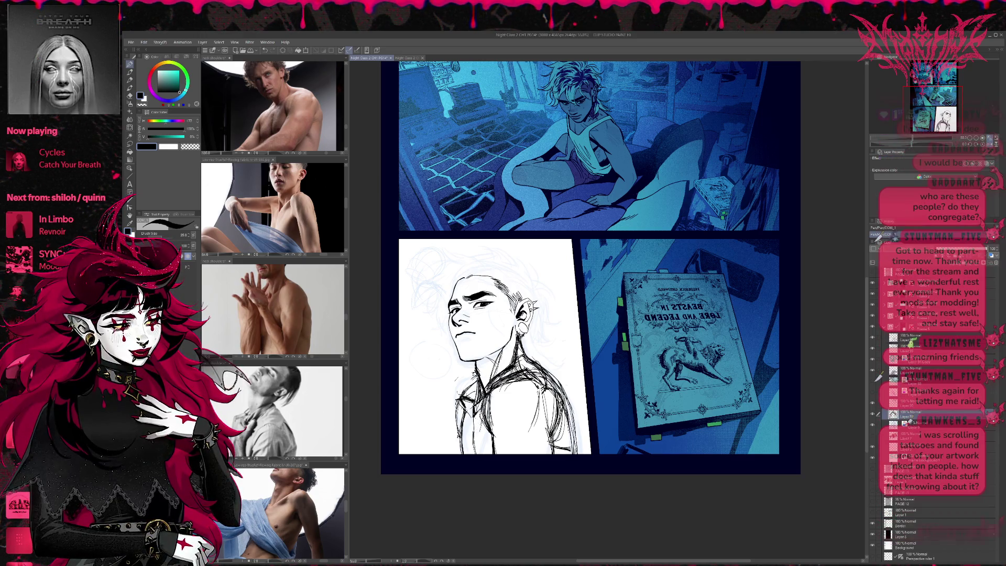
Step: Darken the left shoulder with short strokes and flip the canvas view back to normal
{"action": "left_click_drag", "start_coordinate": [479, 428], "coordinate": [478, 449]}
{"action": "left_click_drag", "start_coordinate": [481, 418], "coordinate": [478, 445]}
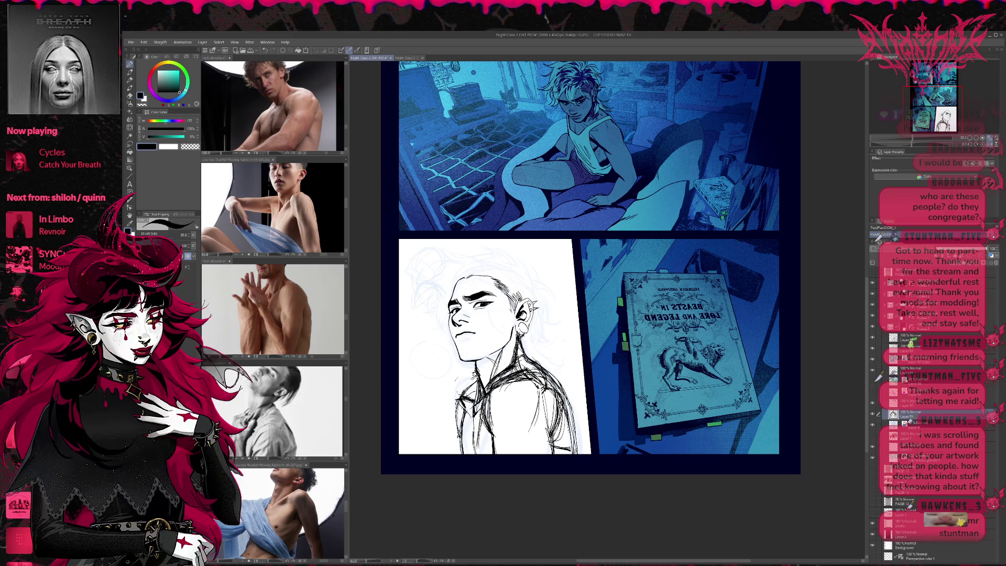
{"action": "left_click_drag", "start_coordinate": [460, 404], "coordinate": [461, 454]}
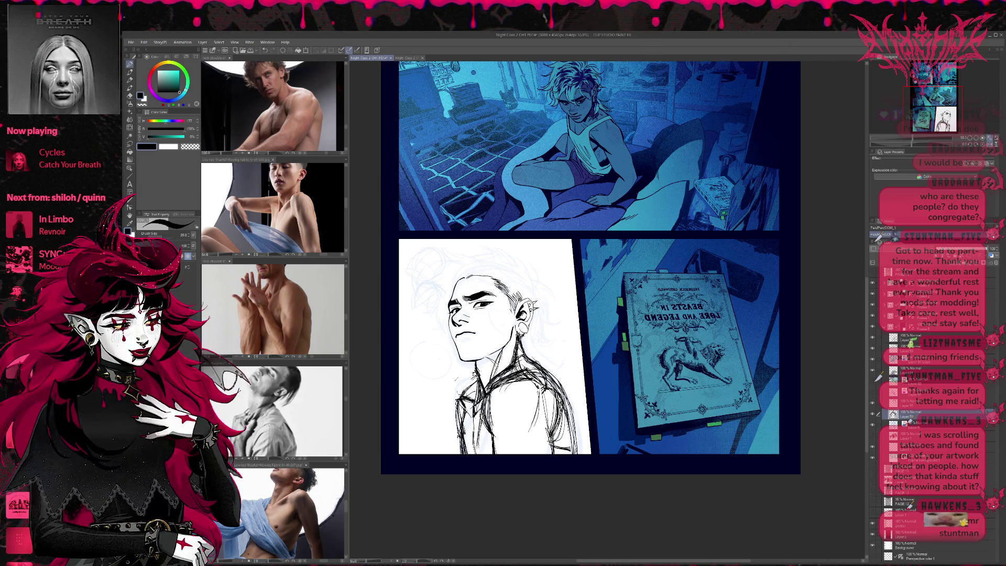
{"action": "left_click_drag", "start_coordinate": [467, 386], "coordinate": [458, 399]}
{"action": "left_click_drag", "start_coordinate": [475, 377], "coordinate": [463, 391]}
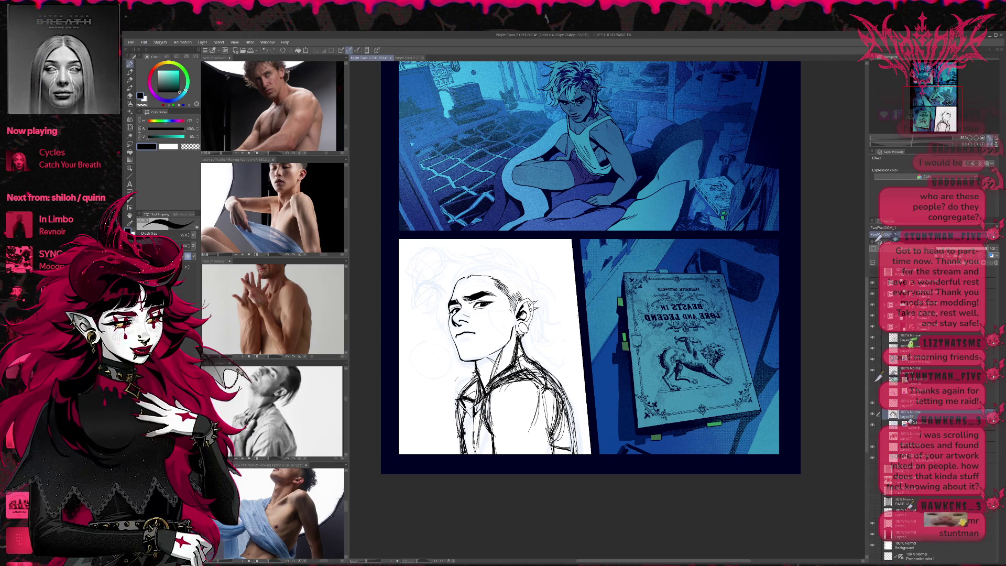
{"action": "key", "text": "h"}
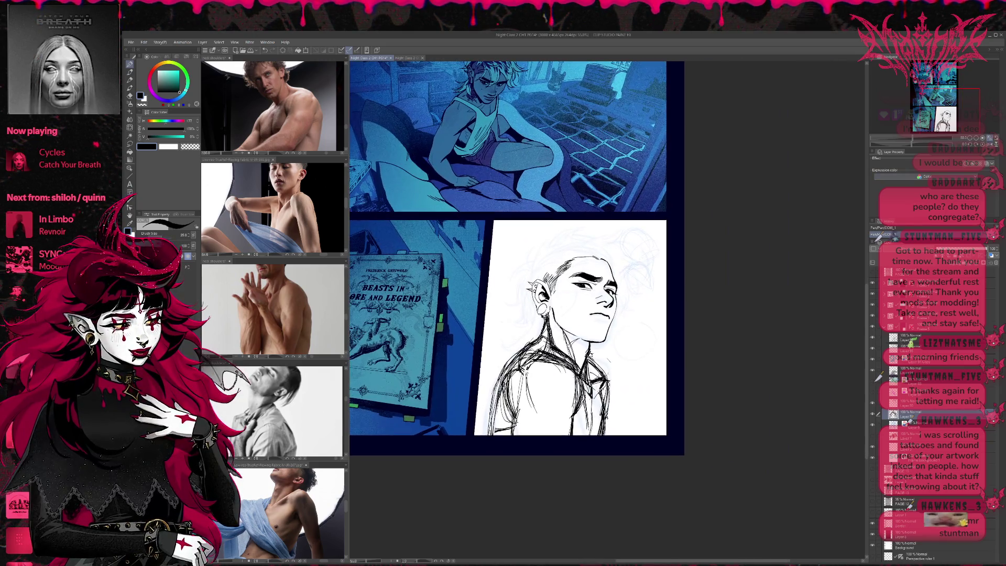
Step: Mirror and recenter the page, lasso the inked shoulders and torso, and start Scale/Rotate
{"action": "left_click_drag", "start_coordinate": [659, 325], "coordinate": [647, 325]}
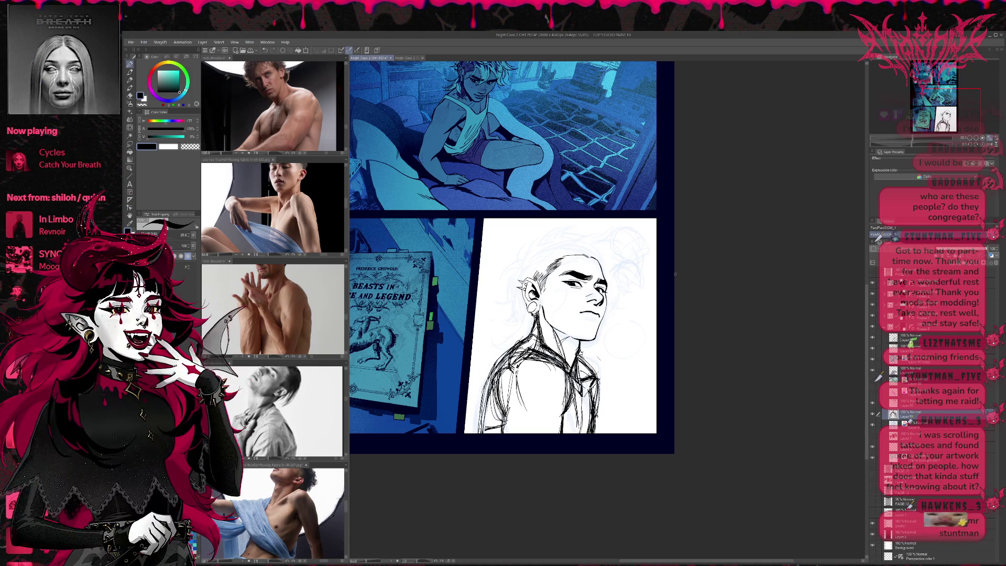
{"action": "key", "text": "h"}
{"action": "left_click_drag", "start_coordinate": [731, 313], "coordinate": [618, 313]}
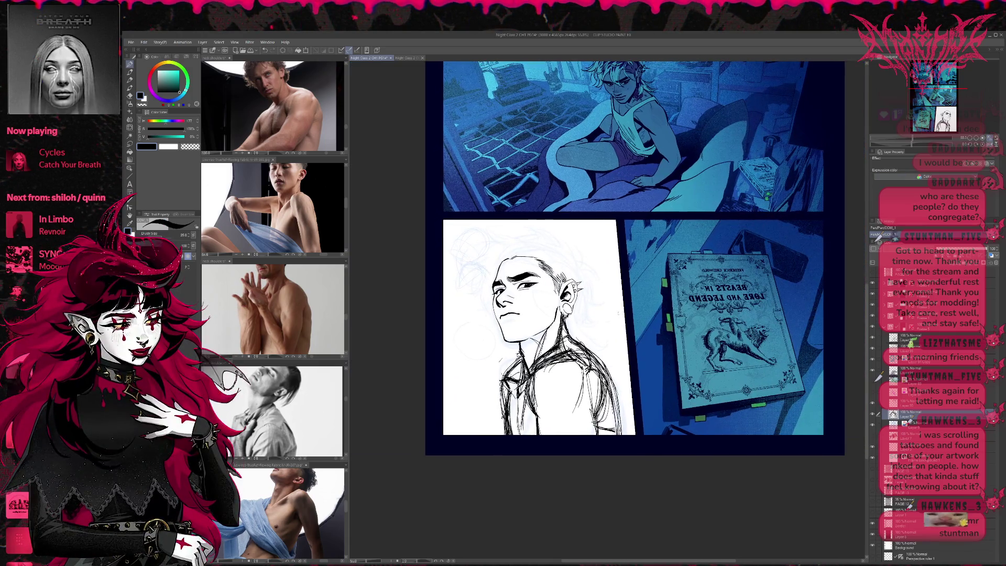
{"action": "left_click", "coordinate": [130, 143]}
{"action": "mouse_move", "coordinate": [627, 443]}
{"action": "left_mouse_down"}
{"action": "mouse_move", "coordinate": [591, 340]}
{"action": "mouse_move", "coordinate": [550, 311]}
{"action": "mouse_move", "coordinate": [485, 367]}
{"action": "mouse_move", "coordinate": [641, 466]}
{"action": "mouse_move", "coordinate": [624, 446]}
{"action": "mouse_move", "coordinate": [663, 436]}
{"action": "left_mouse_up"}
{"action": "key", "text": "ctrl+t"}
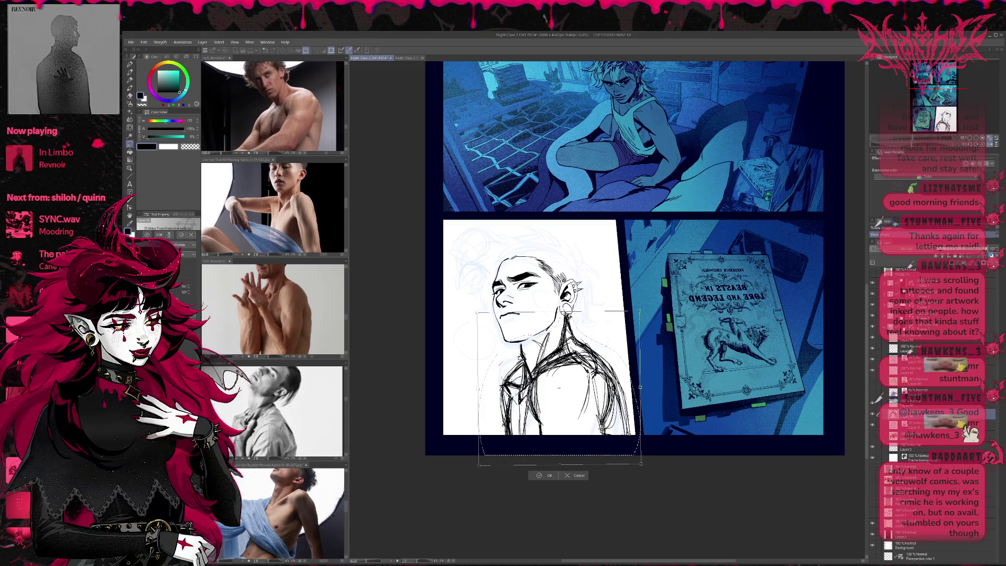
Step: Rotate and nudge the selected torso lines slightly, commit the transform, and deselect
{"action": "left_click_drag", "start_coordinate": [639, 310], "coordinate": [638, 306]}
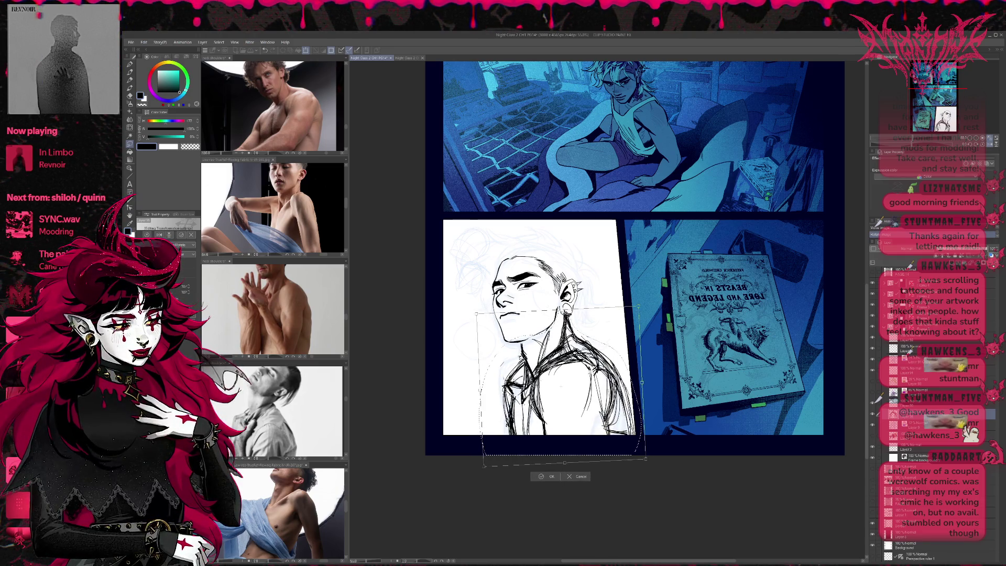
{"action": "left_click_drag", "start_coordinate": [638, 305], "coordinate": [639, 306]}
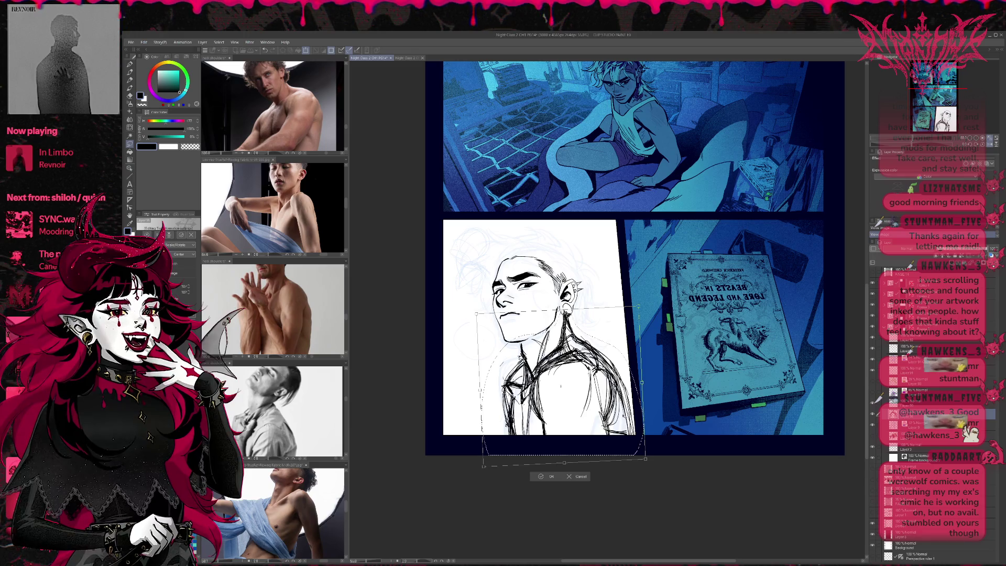
{"action": "left_click", "coordinate": [580, 480]}
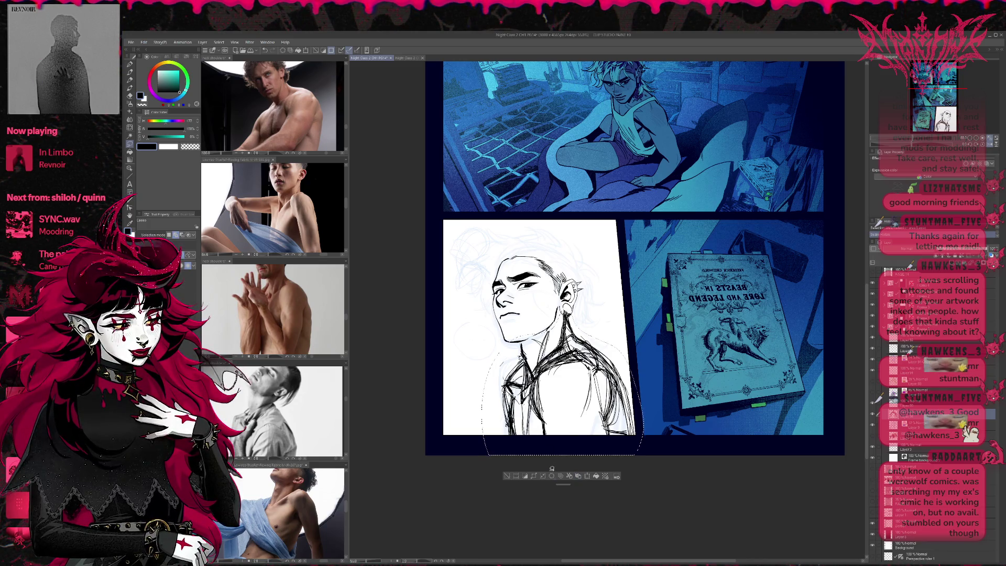
{"action": "left_click", "coordinate": [506, 476]}
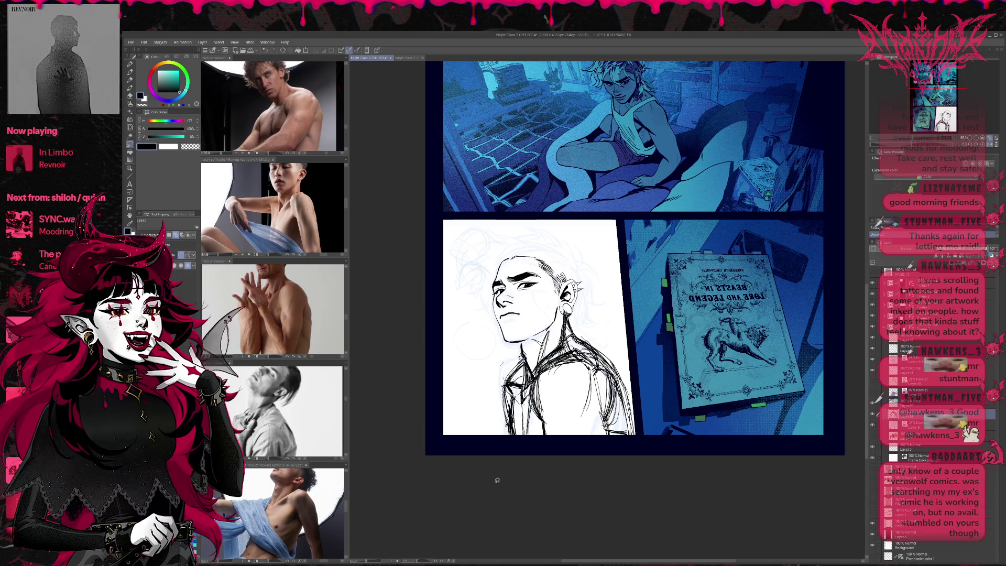
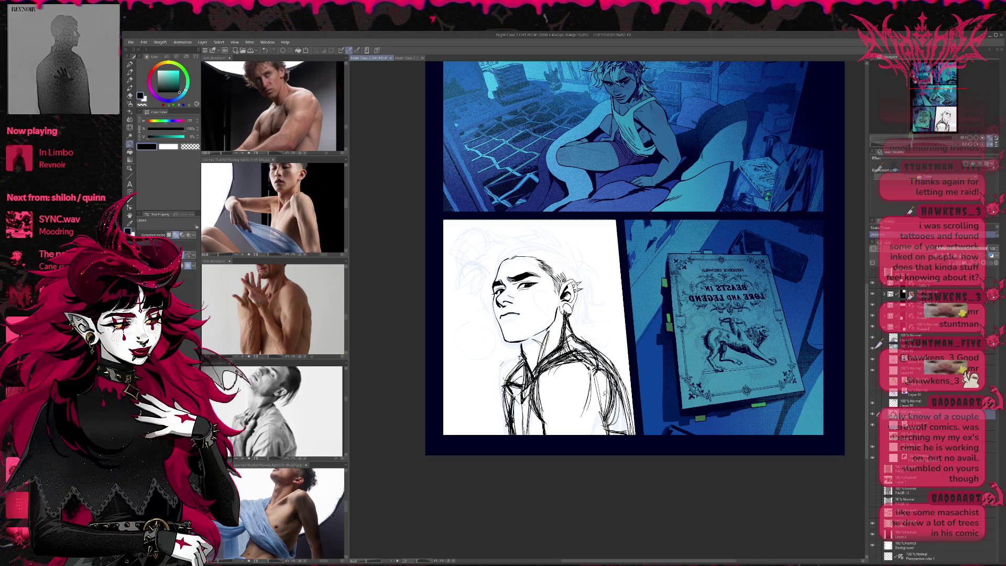
Step: Erase the rough black neck and shoulder lines with a size-300 eraser
{"action": "key", "text": "e"}
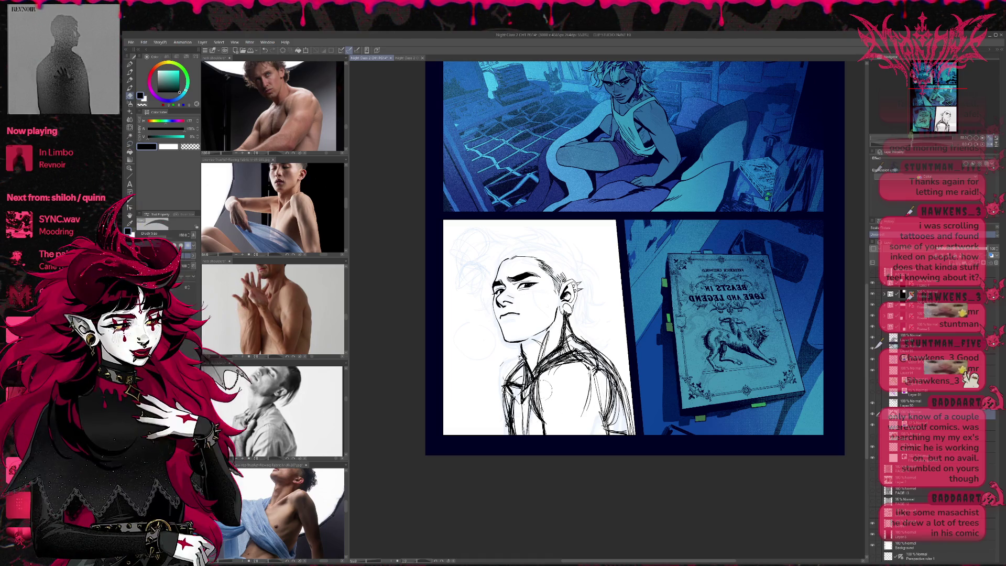
{"action": "key", "text": "bracketright"}
{"action": "key", "text": "bracketright"}
{"action": "key", "text": "bracketright"}
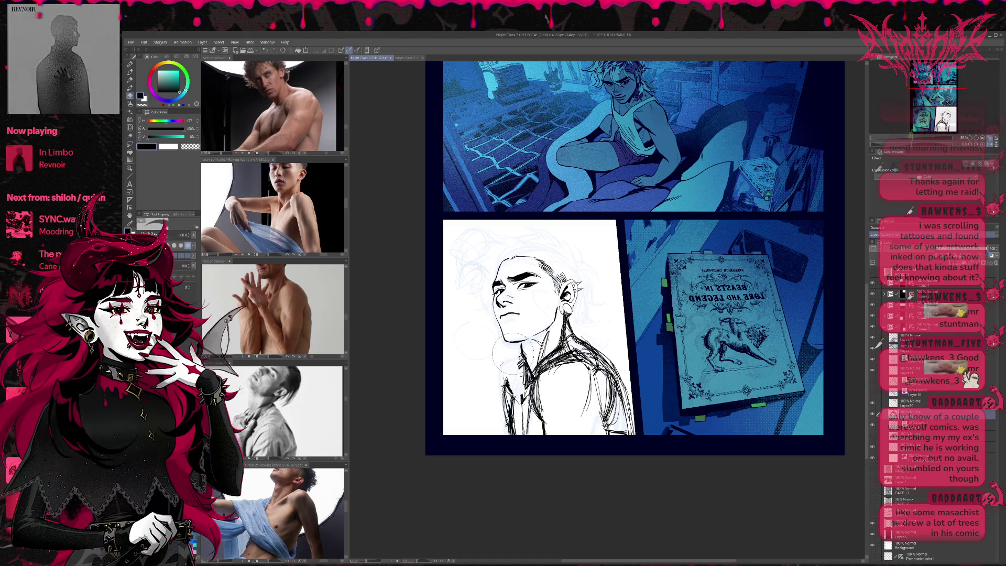
{"action": "key", "text": "Delete"}
Step: Add a new raster layer and ink two neck lines below the jaw with the Pen
{"action": "key", "text": "ctrl+shift+n"}
{"action": "key", "text": "p"}
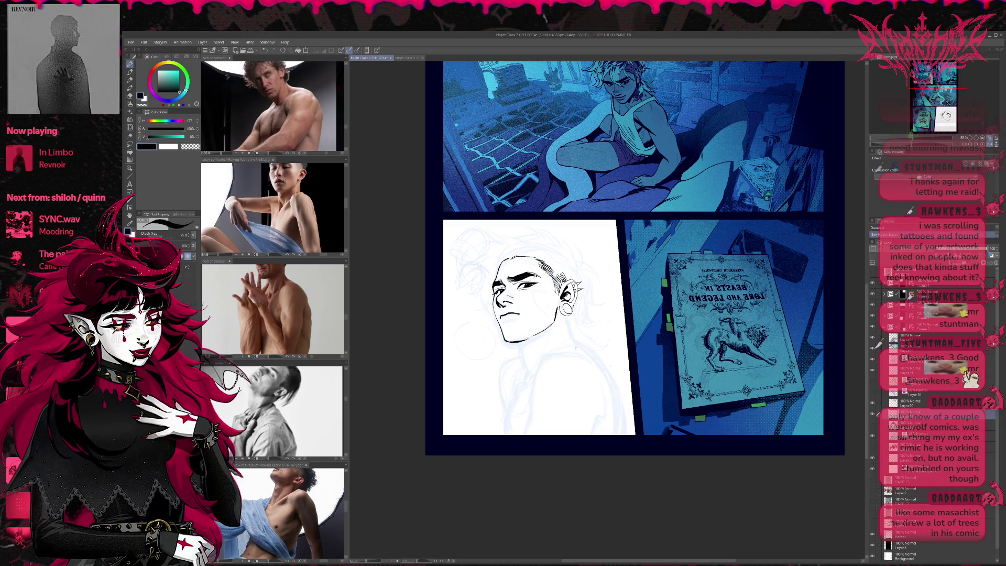
{"action": "left_click_drag", "start_coordinate": [548, 331], "coordinate": [531, 378]}
Step: Undo the first neck lines and redraw V-shaped neck lines with a right-side neck line
{"action": "left_click", "coordinate": [994, 256]}
{"action": "key", "text": "ctrl+z"}
{"action": "key", "text": "ctrl+z"}
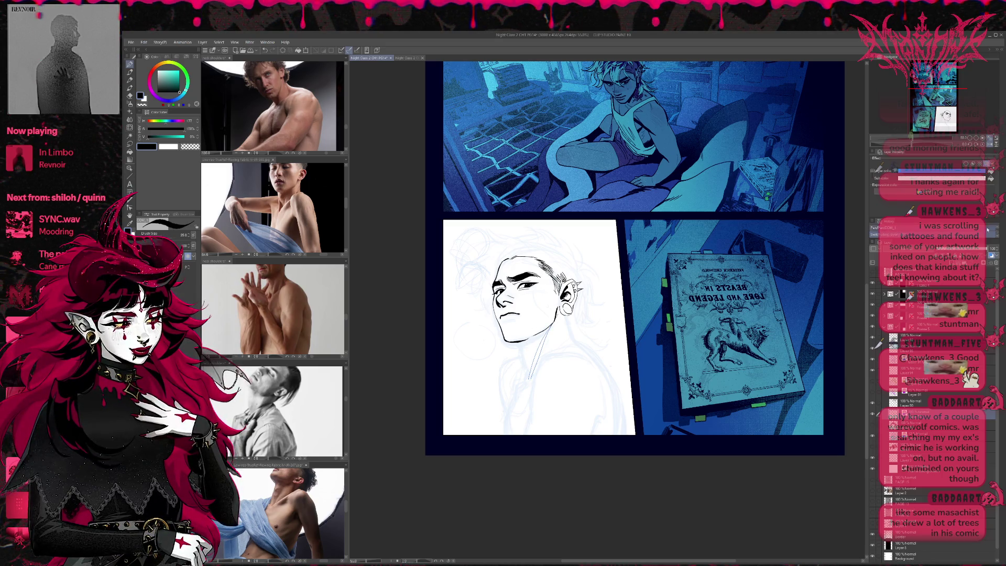
{"action": "mouse_move", "coordinate": [547, 326]}
{"action": "left_mouse_down"}
{"action": "mouse_move", "coordinate": [530, 376]}
{"action": "mouse_move", "coordinate": [550, 359]}
{"action": "left_mouse_up"}
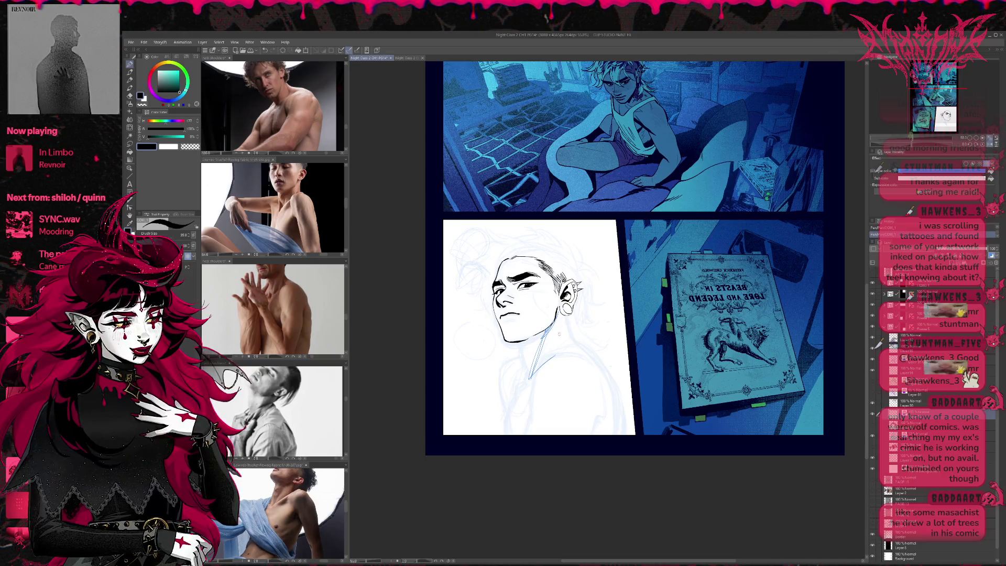
{"action": "mouse_move", "coordinate": [560, 313]}
{"action": "left_mouse_down"}
{"action": "mouse_move", "coordinate": [557, 357]}
{"action": "mouse_move", "coordinate": [564, 344]}
{"action": "left_mouse_up"}
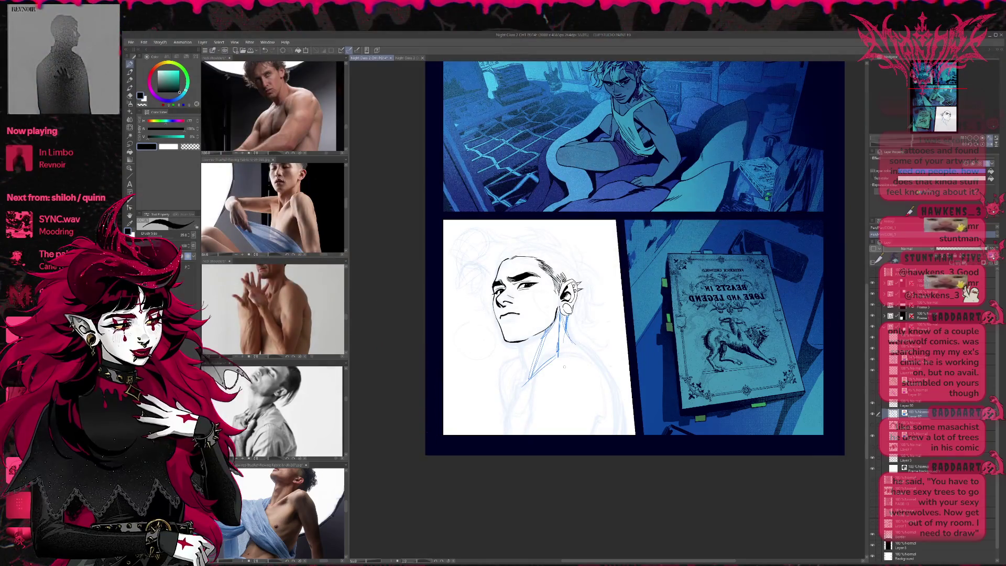
Step: Sketch the shoulder, back and a curved lower torso line in blue, then hide the rough head sketch
{"action": "mouse_move", "coordinate": [555, 372]}
{"action": "left_mouse_down"}
{"action": "mouse_move", "coordinate": [598, 356]}
{"action": "mouse_move", "coordinate": [564, 397]}
{"action": "mouse_move", "coordinate": [577, 416]}
{"action": "left_mouse_up"}
{"action": "mouse_move", "coordinate": [600, 362]}
{"action": "left_mouse_down"}
{"action": "mouse_move", "coordinate": [581, 417]}
{"action": "mouse_move", "coordinate": [603, 355]}
{"action": "left_mouse_up"}
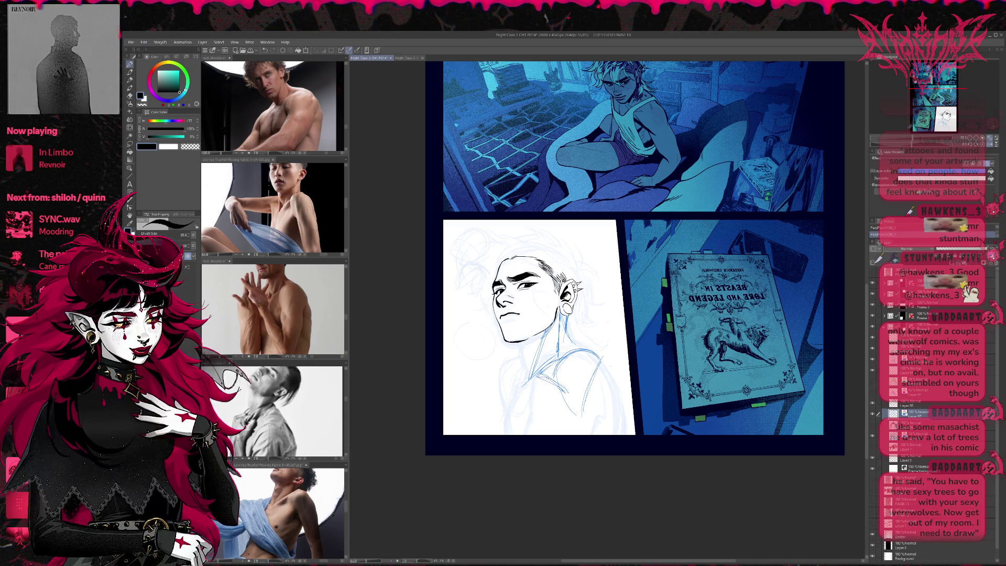
{"action": "left_click_drag", "start_coordinate": [565, 389], "coordinate": [508, 398]}
{"action": "left_click_drag", "start_coordinate": [526, 382], "coordinate": [509, 398]}
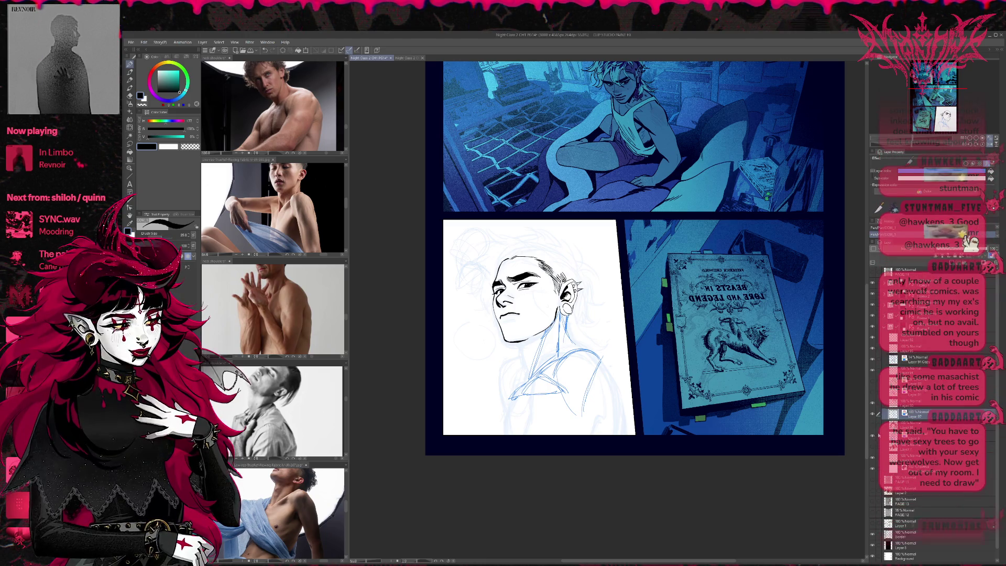
{"action": "left_click", "coordinate": [873, 438]}
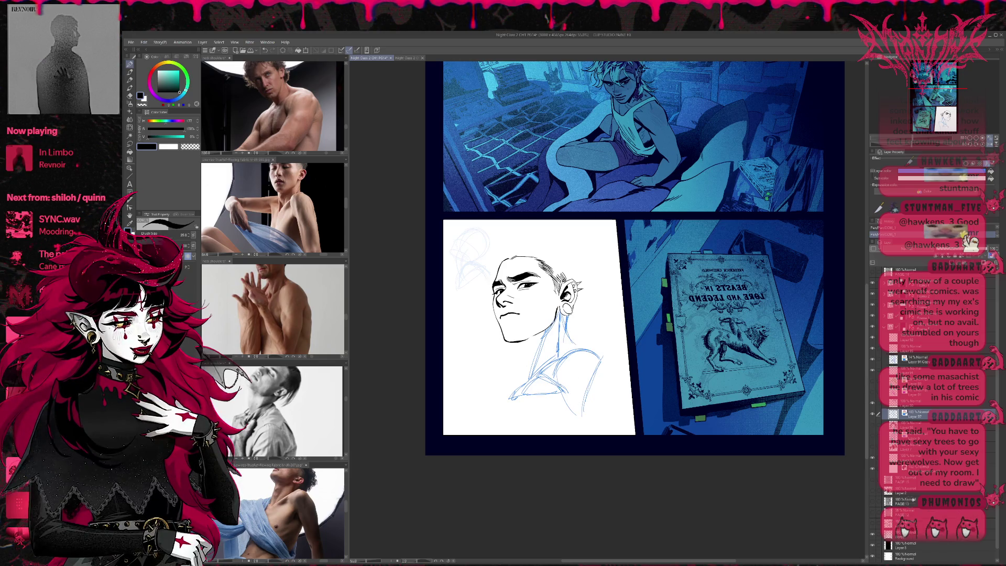
Step: Build up blue strokes for the lower torso, right shoulder, chest line and neck
{"action": "left_click_drag", "start_coordinate": [574, 395], "coordinate": [577, 432]}
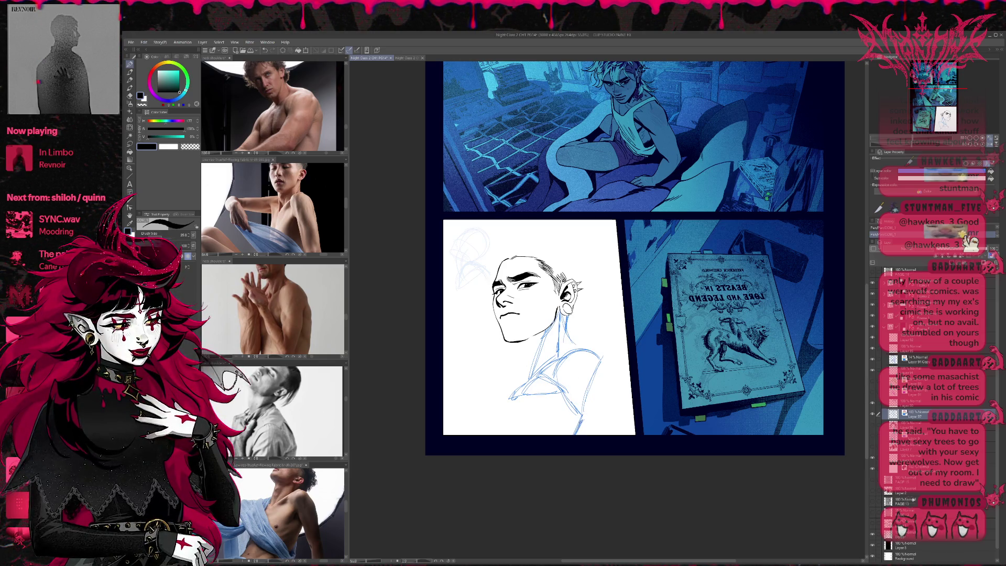
{"action": "left_click_drag", "start_coordinate": [590, 414], "coordinate": [584, 436]}
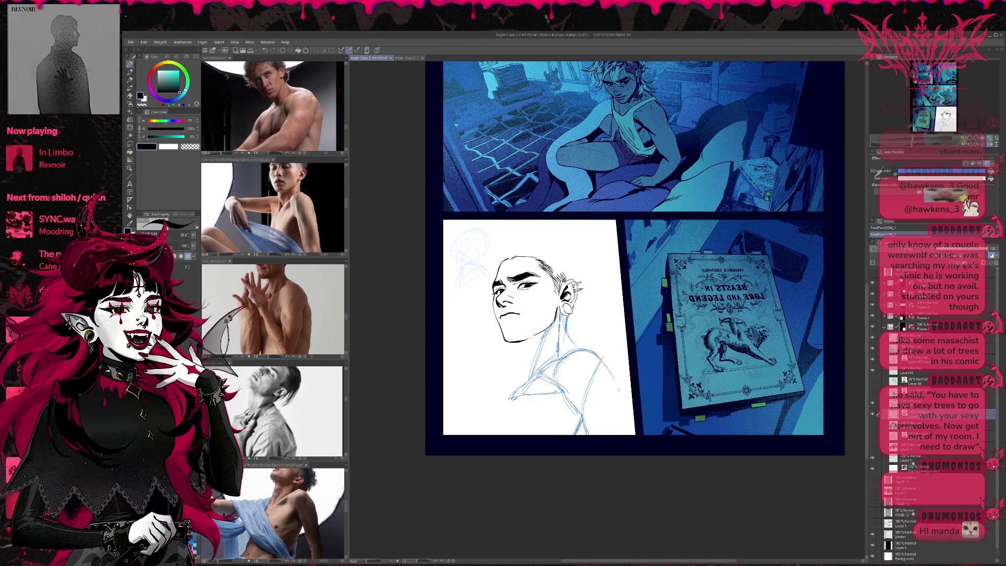
{"action": "left_click_drag", "start_coordinate": [602, 361], "coordinate": [624, 400]}
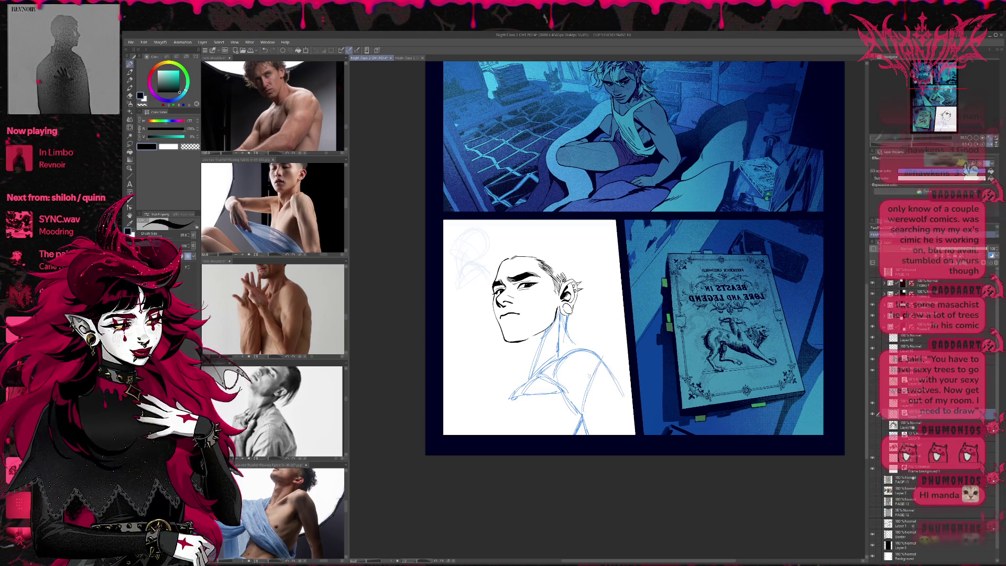
{"action": "mouse_move", "coordinate": [559, 379]}
{"action": "left_mouse_down"}
{"action": "mouse_move", "coordinate": [589, 361]}
{"action": "mouse_move", "coordinate": [562, 403]}
{"action": "mouse_move", "coordinate": [605, 432]}
{"action": "left_mouse_up"}
{"action": "left_click_drag", "start_coordinate": [592, 381], "coordinate": [606, 435]}
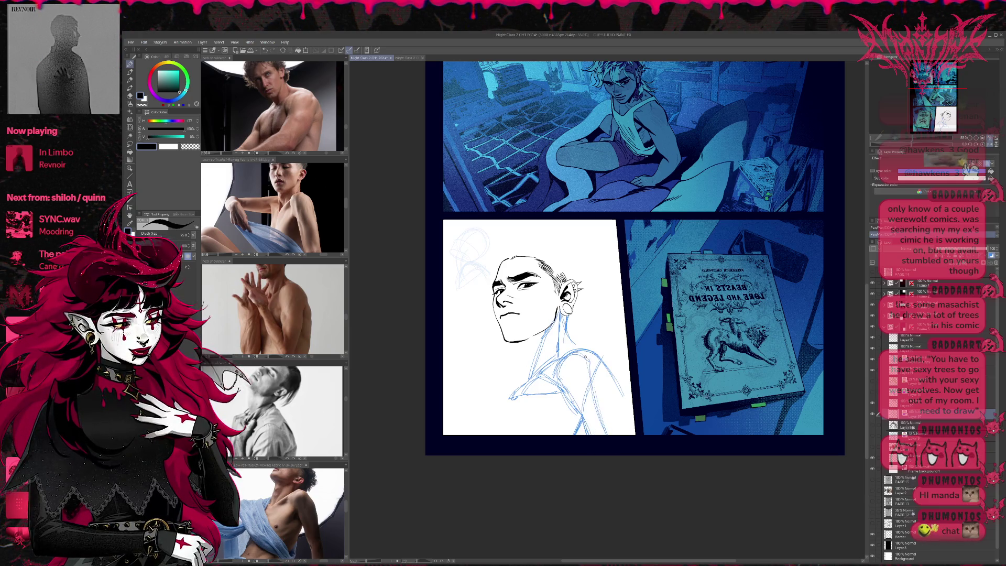
{"action": "left_click_drag", "start_coordinate": [592, 350], "coordinate": [632, 434]}
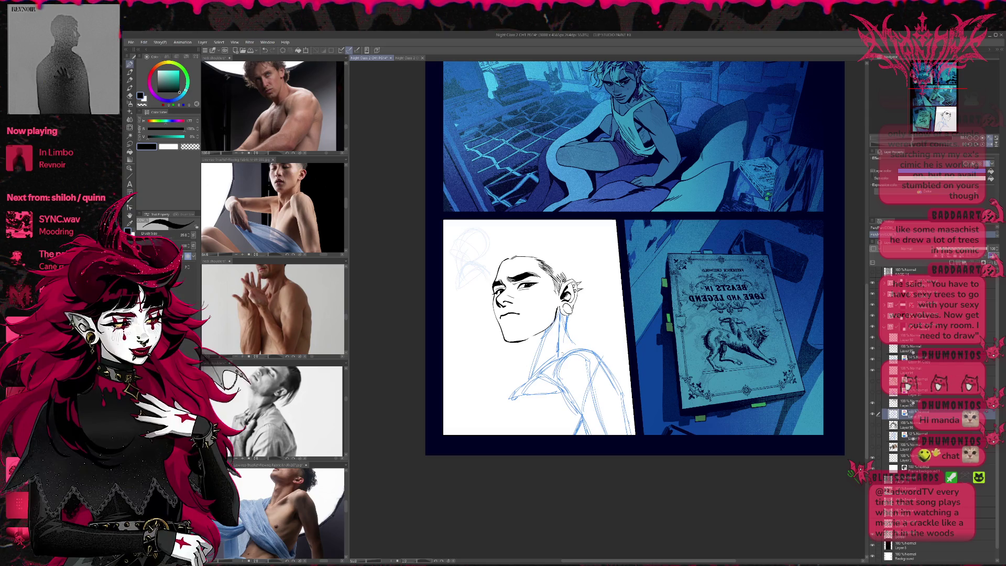
{"action": "left_click_drag", "start_coordinate": [551, 361], "coordinate": [589, 342]}
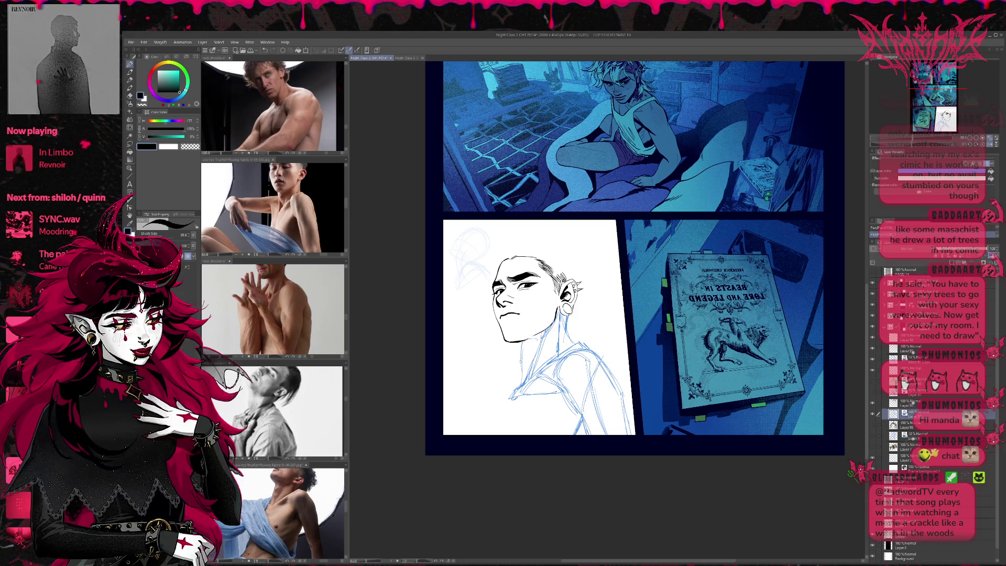
{"action": "mouse_move", "coordinate": [545, 360]}
{"action": "left_mouse_down"}
{"action": "mouse_move", "coordinate": [576, 334]}
{"action": "mouse_move", "coordinate": [524, 377]}
{"action": "mouse_move", "coordinate": [583, 349]}
{"action": "mouse_move", "coordinate": [597, 398]}
{"action": "left_mouse_up"}
{"action": "key", "text": "e"}
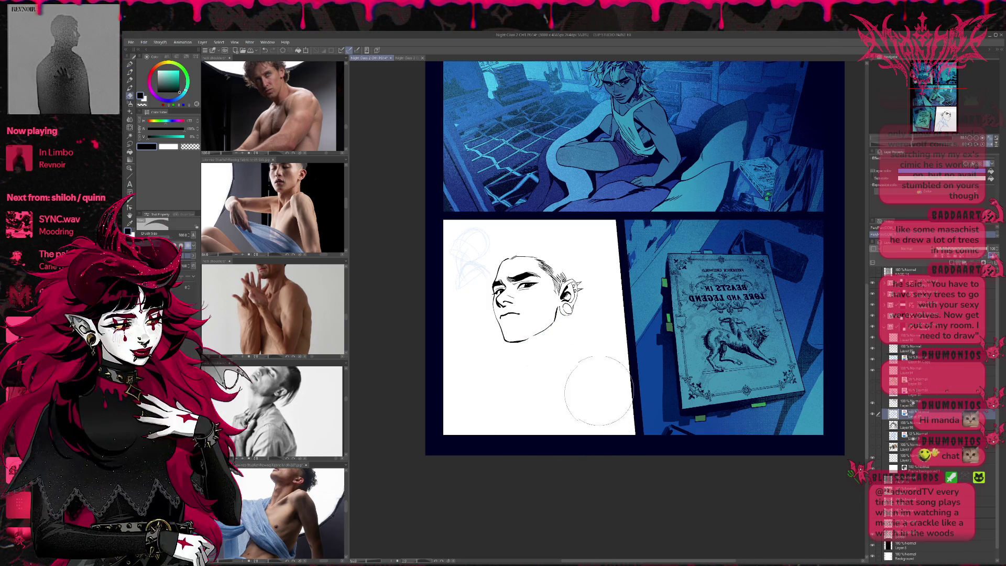
Step: Redraw the blue neck lines below the ear, including the lower neck line
{"action": "key", "text": "p"}
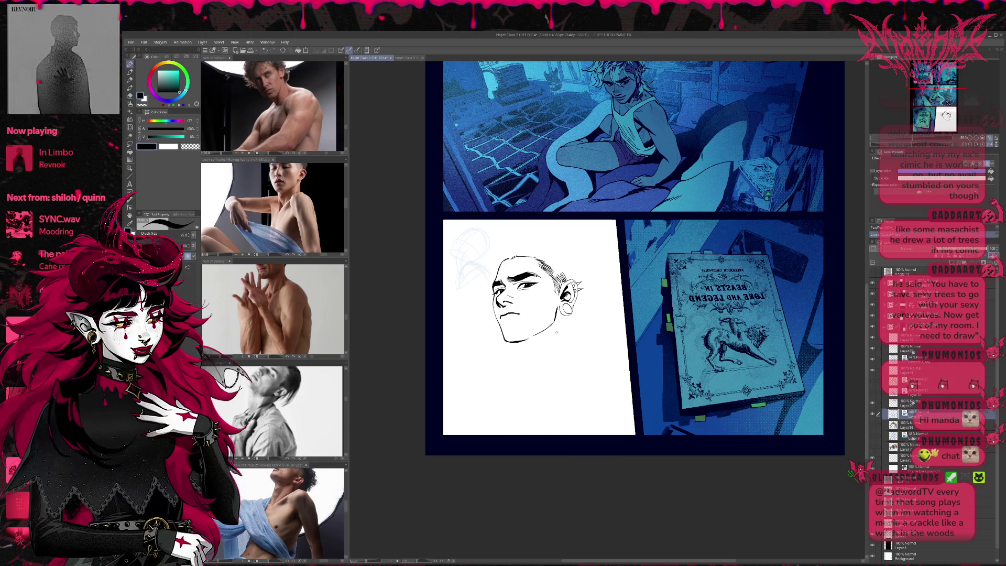
{"action": "left_click_drag", "start_coordinate": [567, 321], "coordinate": [567, 334]}
{"action": "mouse_move", "coordinate": [561, 333]}
{"action": "left_mouse_down"}
{"action": "mouse_move", "coordinate": [576, 337]}
{"action": "mouse_move", "coordinate": [504, 393]}
{"action": "left_mouse_up"}
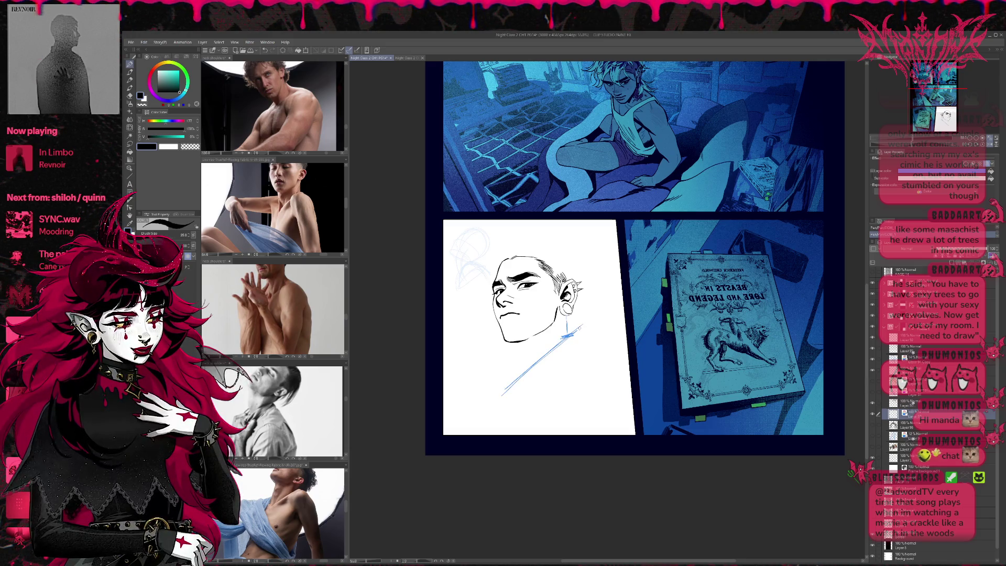
{"action": "mouse_move", "coordinate": [545, 362]}
{"action": "left_mouse_down"}
{"action": "mouse_move", "coordinate": [563, 375]}
{"action": "mouse_move", "coordinate": [601, 355]}
{"action": "mouse_move", "coordinate": [594, 344]}
{"action": "mouse_move", "coordinate": [562, 366]}
{"action": "mouse_move", "coordinate": [579, 432]}
{"action": "left_mouse_up"}
Step: Sketch the shoulder arc, the long body curve to the panel bottom, chest and left side
{"action": "left_click_drag", "start_coordinate": [568, 393], "coordinate": [585, 434]}
{"action": "mouse_move", "coordinate": [599, 350]}
{"action": "left_mouse_down"}
{"action": "mouse_move", "coordinate": [588, 390]}
{"action": "mouse_move", "coordinate": [602, 435]}
{"action": "left_mouse_up"}
{"action": "left_click_drag", "start_coordinate": [587, 383], "coordinate": [599, 434]}
{"action": "mouse_move", "coordinate": [594, 352]}
{"action": "left_mouse_down"}
{"action": "mouse_move", "coordinate": [586, 382]}
{"action": "mouse_move", "coordinate": [571, 387]}
{"action": "left_mouse_up"}
{"action": "mouse_move", "coordinate": [560, 375]}
{"action": "left_mouse_down"}
{"action": "mouse_move", "coordinate": [572, 385]}
{"action": "mouse_move", "coordinate": [547, 388]}
{"action": "mouse_move", "coordinate": [553, 428]}
{"action": "mouse_move", "coordinate": [564, 417]}
{"action": "left_mouse_up"}
{"action": "left_click_drag", "start_coordinate": [575, 408], "coordinate": [570, 416]}
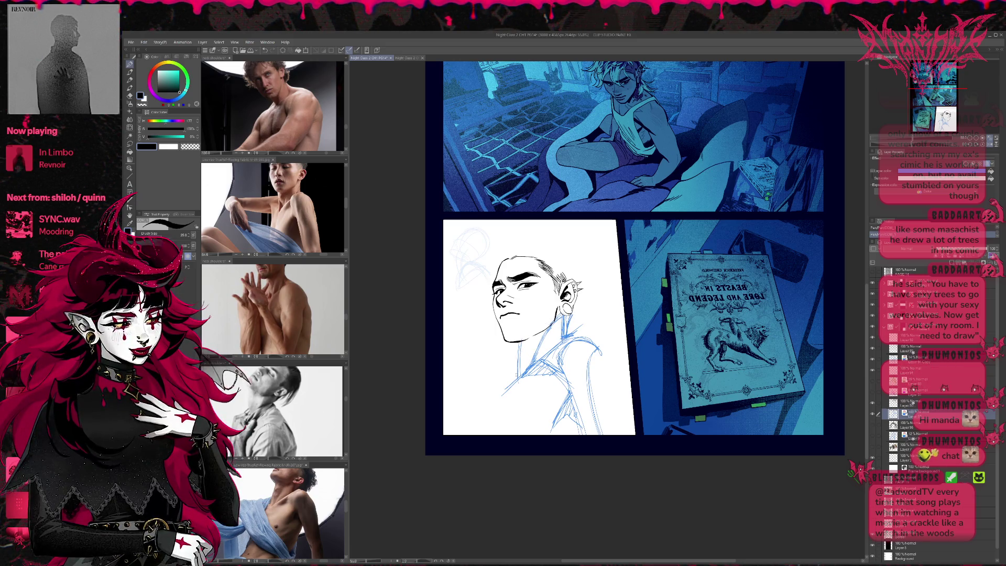
{"action": "left_click_drag", "start_coordinate": [504, 381], "coordinate": [513, 380]}
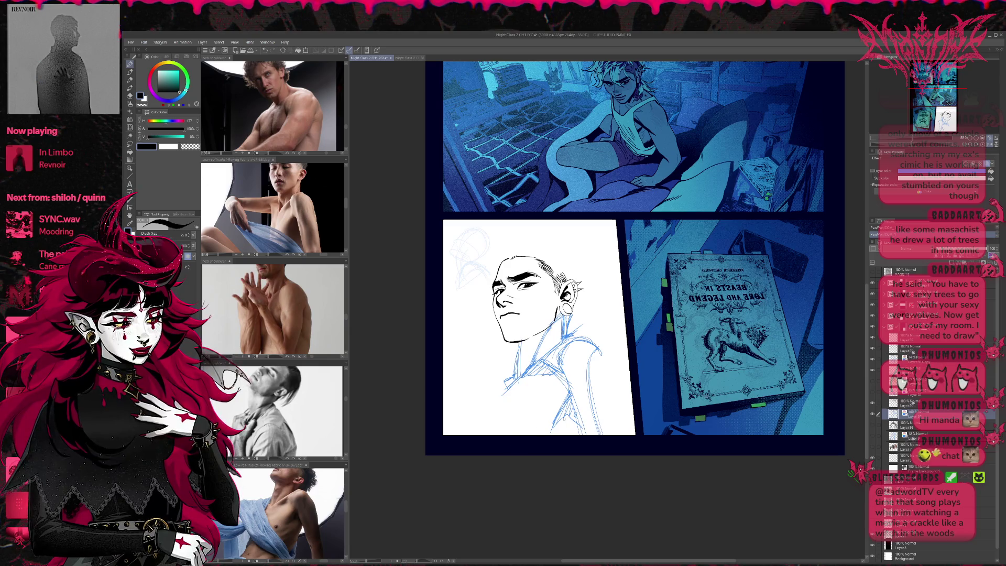
Step: Add blue strokes for the lower-left body, right shoulder and arm, left shoulder, and right torso line
{"action": "left_click_drag", "start_coordinate": [497, 389], "coordinate": [474, 435]}
{"action": "mouse_move", "coordinate": [584, 334]}
{"action": "left_mouse_down"}
{"action": "mouse_move", "coordinate": [619, 385]}
{"action": "mouse_move", "coordinate": [618, 374]}
{"action": "mouse_move", "coordinate": [620, 429]}
{"action": "left_mouse_up"}
{"action": "left_click_drag", "start_coordinate": [611, 362], "coordinate": [620, 435]}
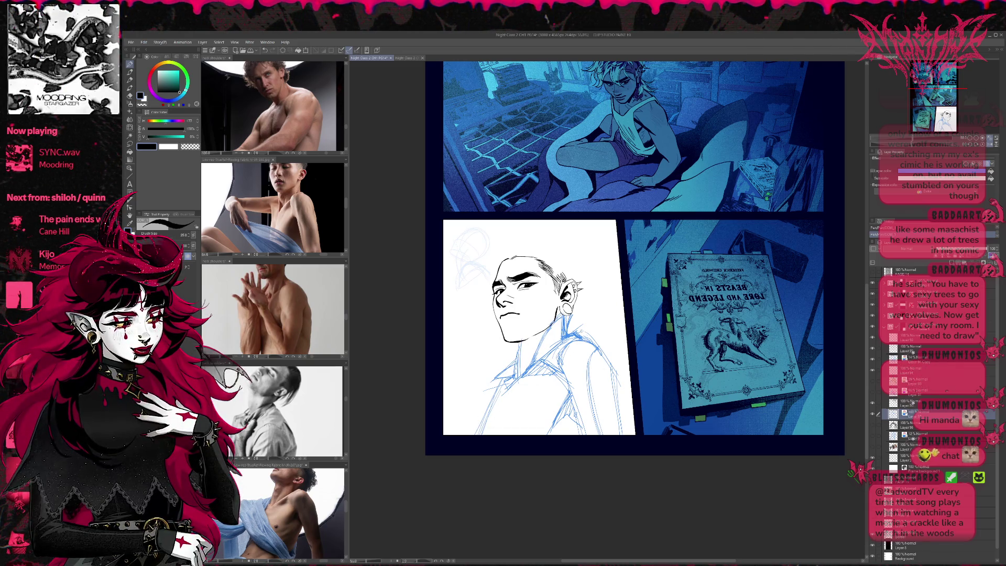
{"action": "mouse_move", "coordinate": [482, 371]}
{"action": "left_mouse_down"}
{"action": "mouse_move", "coordinate": [511, 363]}
{"action": "mouse_move", "coordinate": [495, 372]}
{"action": "mouse_move", "coordinate": [510, 376]}
{"action": "mouse_move", "coordinate": [500, 367]}
{"action": "mouse_move", "coordinate": [486, 375]}
{"action": "left_mouse_up"}
{"action": "left_click_drag", "start_coordinate": [484, 392], "coordinate": [499, 380]}
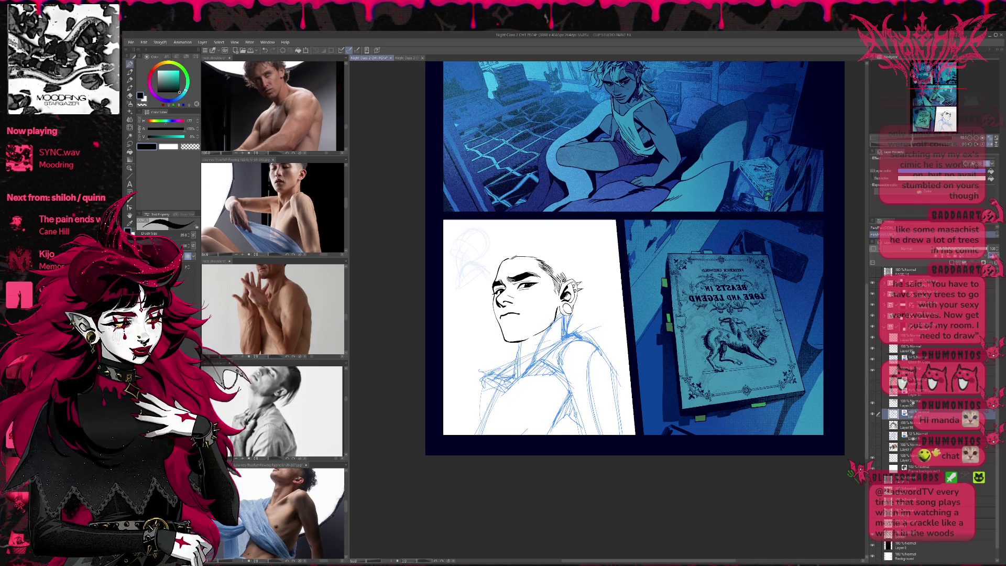
{"action": "mouse_move", "coordinate": [576, 333]}
{"action": "left_mouse_down"}
{"action": "mouse_move", "coordinate": [595, 358]}
{"action": "mouse_move", "coordinate": [583, 435]}
{"action": "left_mouse_up"}
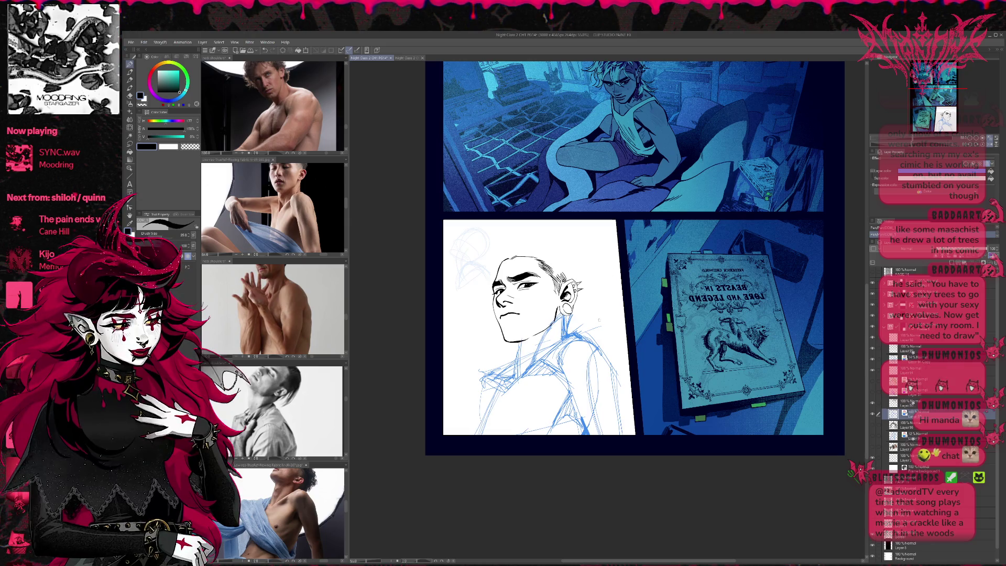
Step: Enlarge the blue torso sketch down and left, nudge it into place beneath the head, and confirm
{"action": "key", "text": "ctrl+t"}
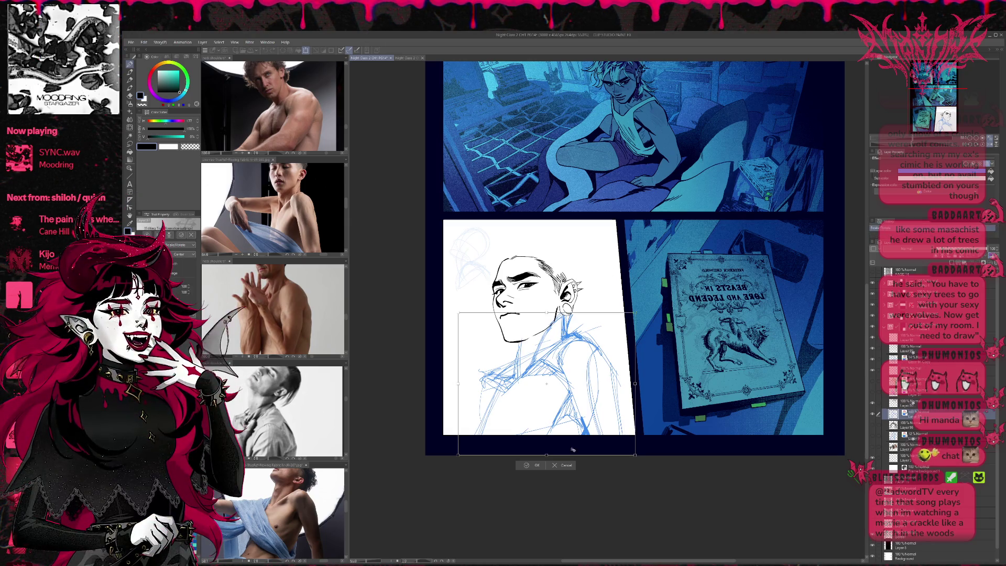
{"action": "left_click_drag", "start_coordinate": [458, 455], "coordinate": [443, 467]}
{"action": "left_click_drag", "start_coordinate": [544, 388], "coordinate": [553, 381]}
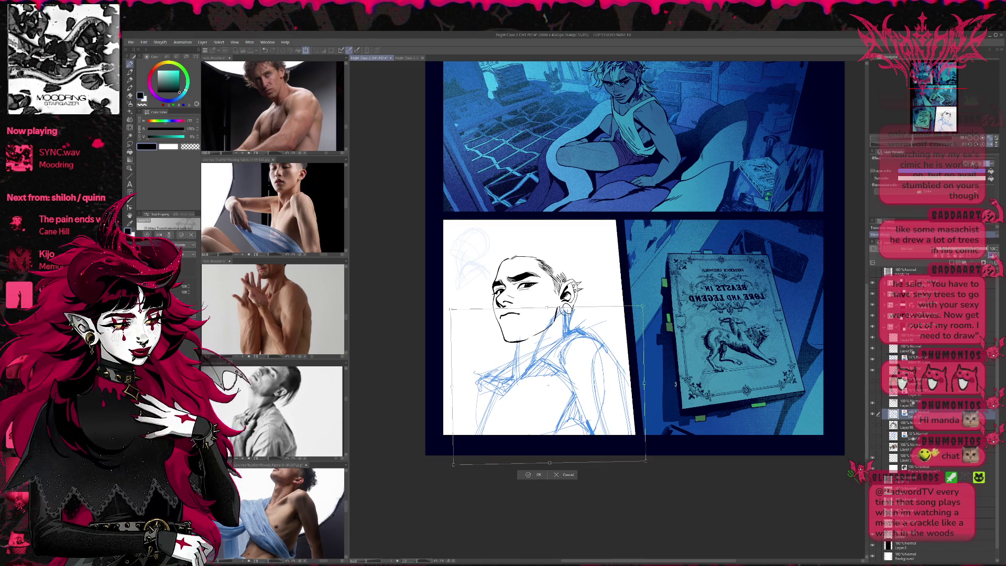
{"action": "left_click_drag", "start_coordinate": [612, 407], "coordinate": [617, 407]}
{"action": "left_click_drag", "start_coordinate": [618, 411], "coordinate": [618, 412]}
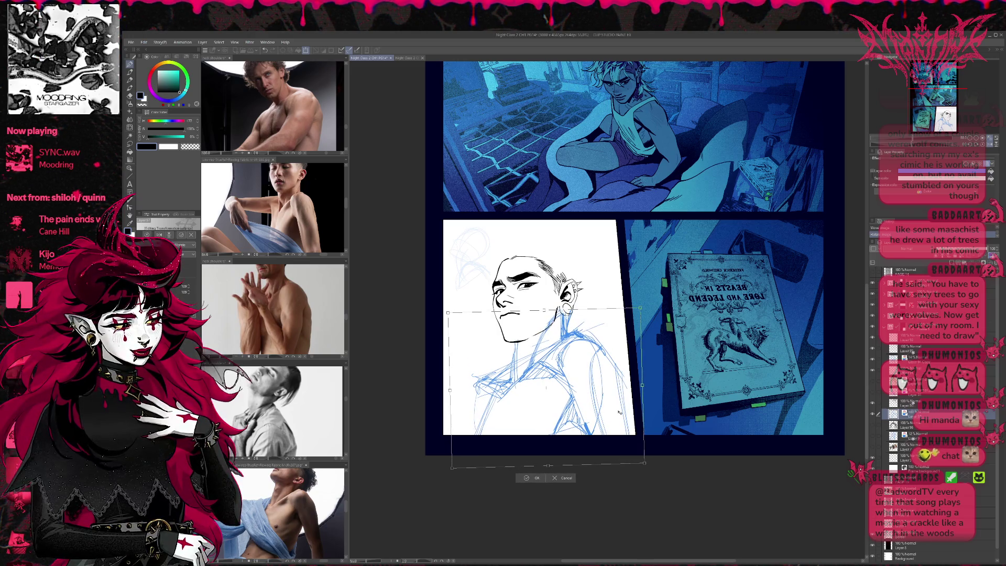
{"action": "left_click", "coordinate": [528, 478]}
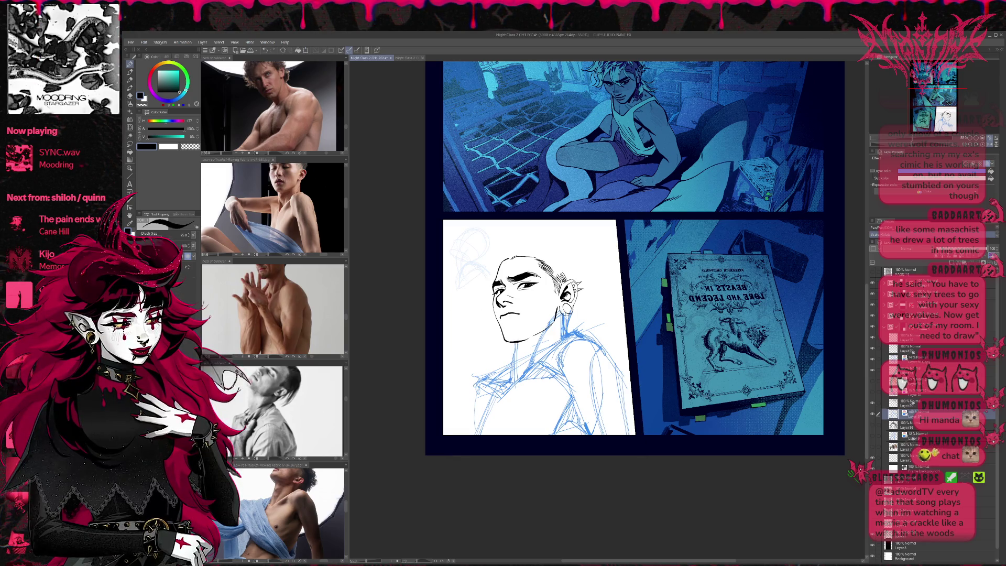
Step: Try Liquify at size 700, then sketch neck and collar lines with the pen
{"action": "key", "text": "j"}
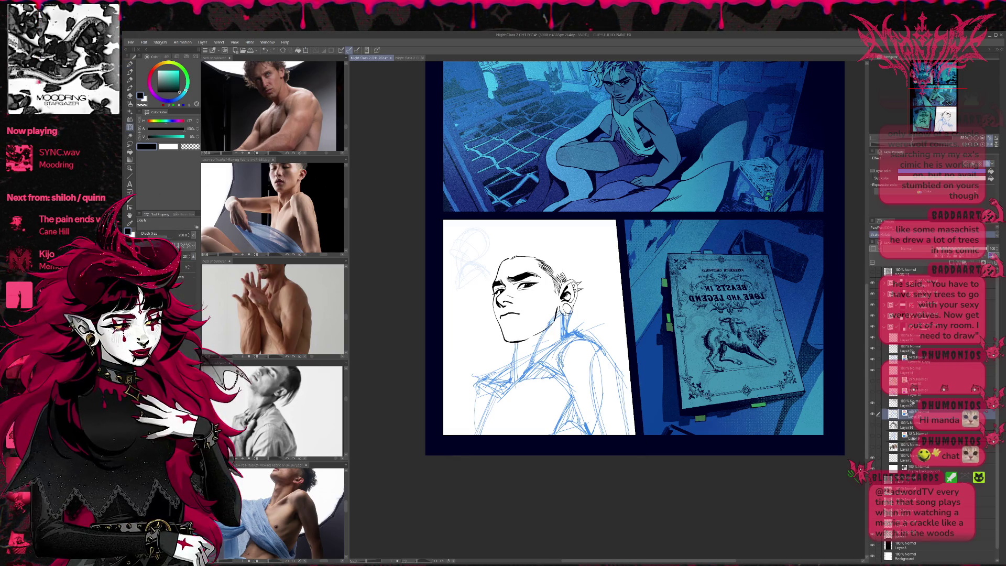
{"action": "key", "text": "bracketright"}
{"action": "key", "text": "bracketright"}
{"action": "key", "text": "bracketright"}
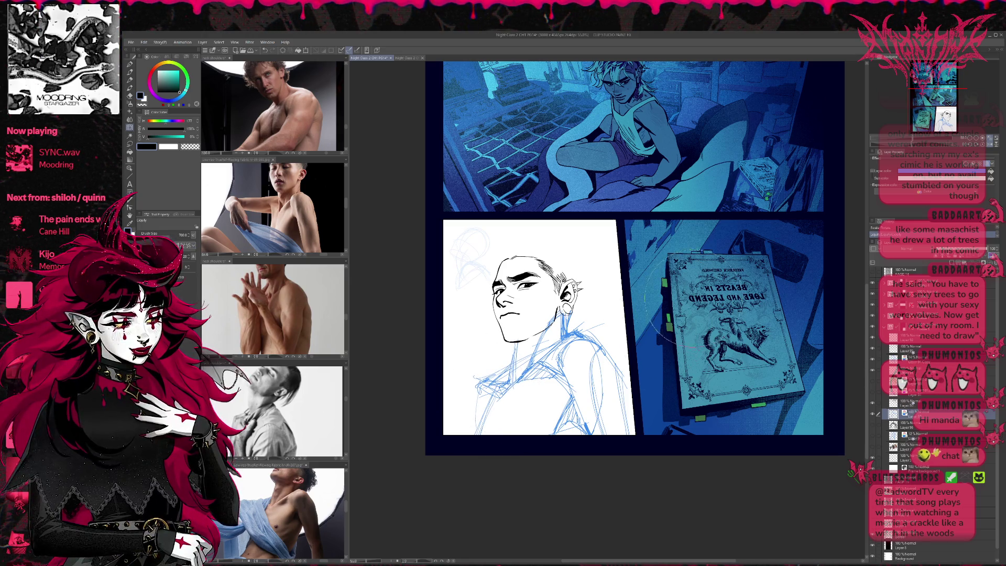
{"action": "left_click", "coordinate": [130, 64]}
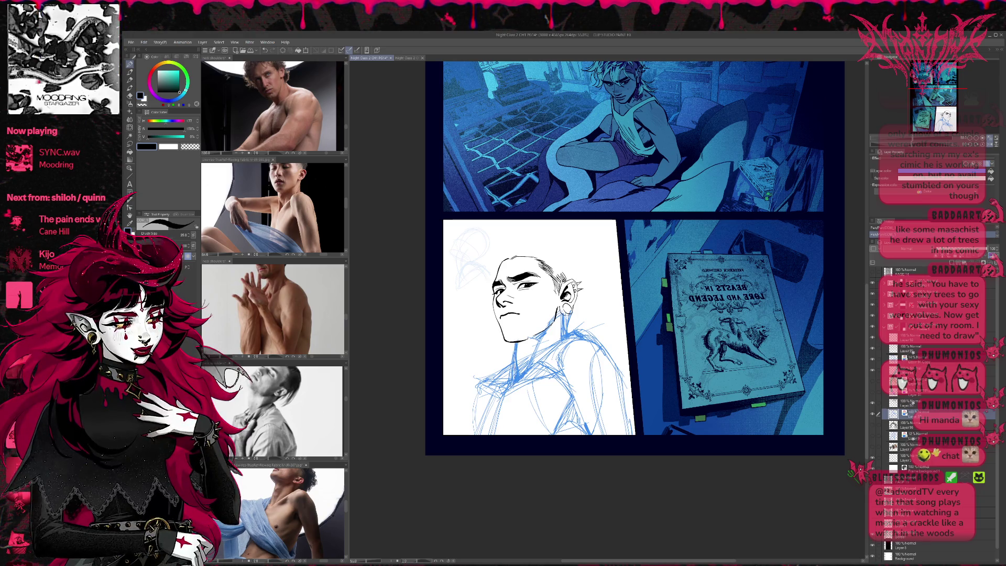
{"action": "left_click_drag", "start_coordinate": [549, 357], "coordinate": [527, 371]}
{"action": "left_click_drag", "start_coordinate": [573, 336], "coordinate": [534, 366]}
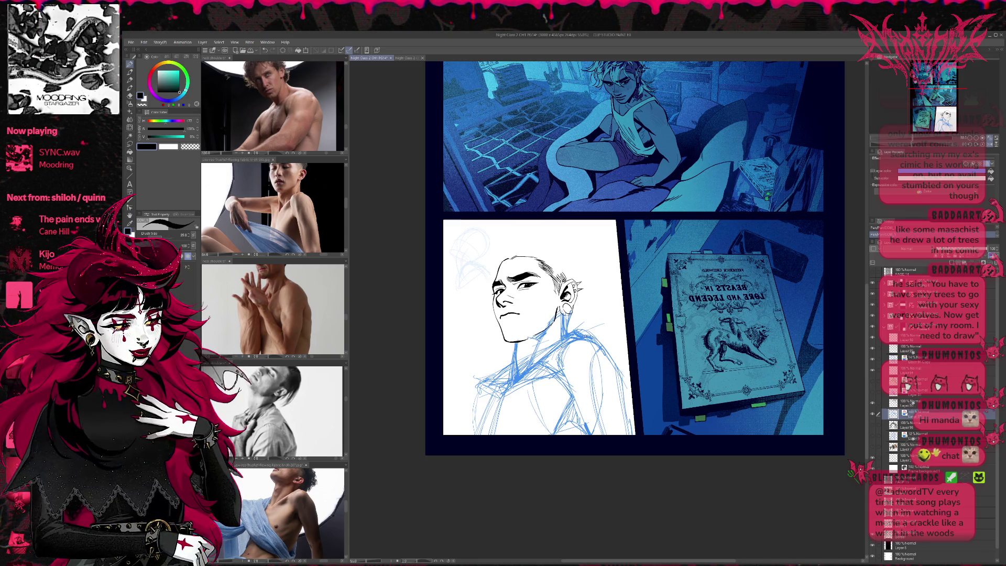
{"action": "left_click_drag", "start_coordinate": [564, 314], "coordinate": [559, 341]}
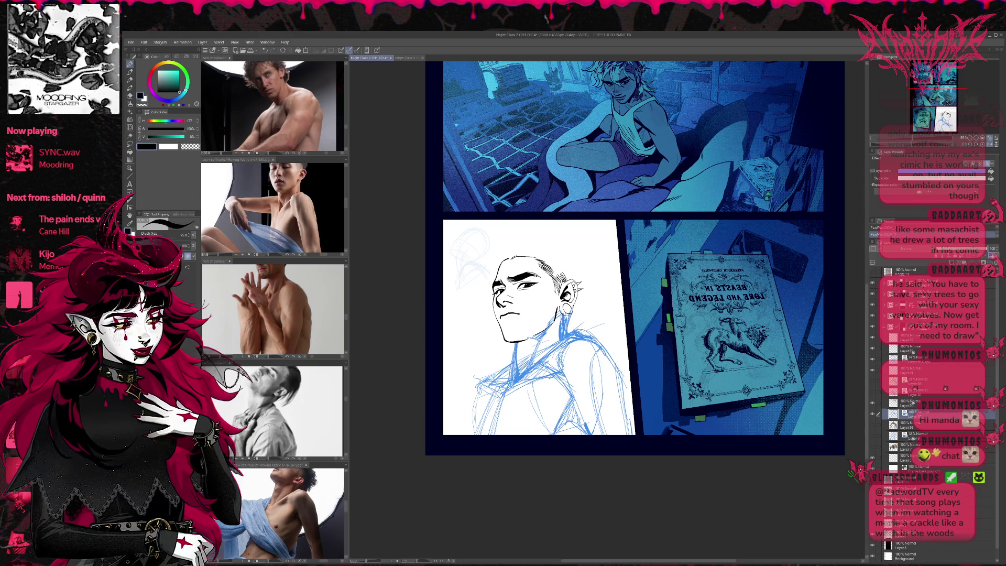
Step: Sketch both shoulders and arms, then tint the sketch layer magenta with layer colour
{"action": "left_click_drag", "start_coordinate": [478, 403], "coordinate": [475, 426]}
{"action": "mouse_move", "coordinate": [495, 369]}
{"action": "left_mouse_down"}
{"action": "mouse_move", "coordinate": [473, 419]}
{"action": "mouse_move", "coordinate": [472, 396]}
{"action": "left_mouse_up"}
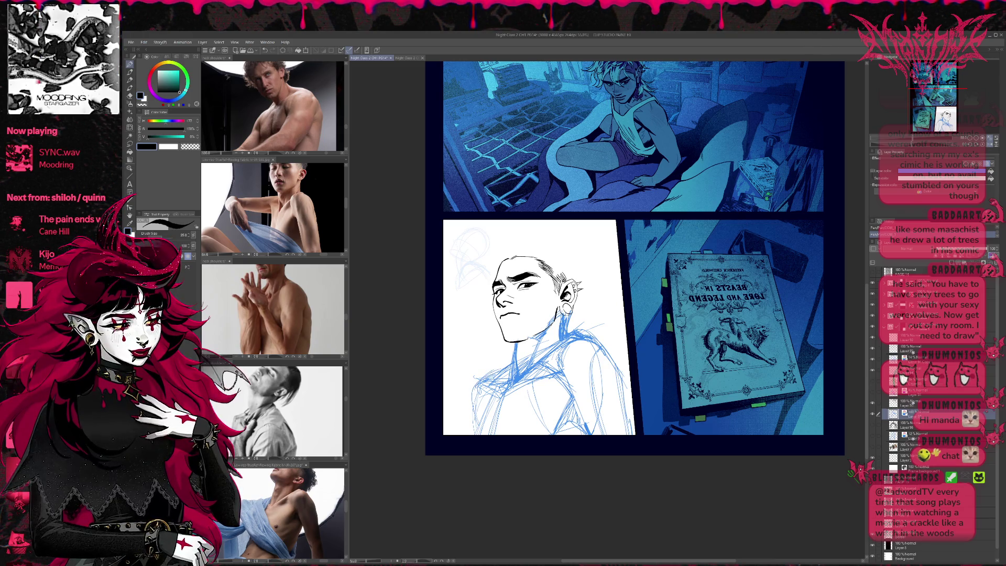
{"action": "left_click_drag", "start_coordinate": [514, 360], "coordinate": [493, 374]}
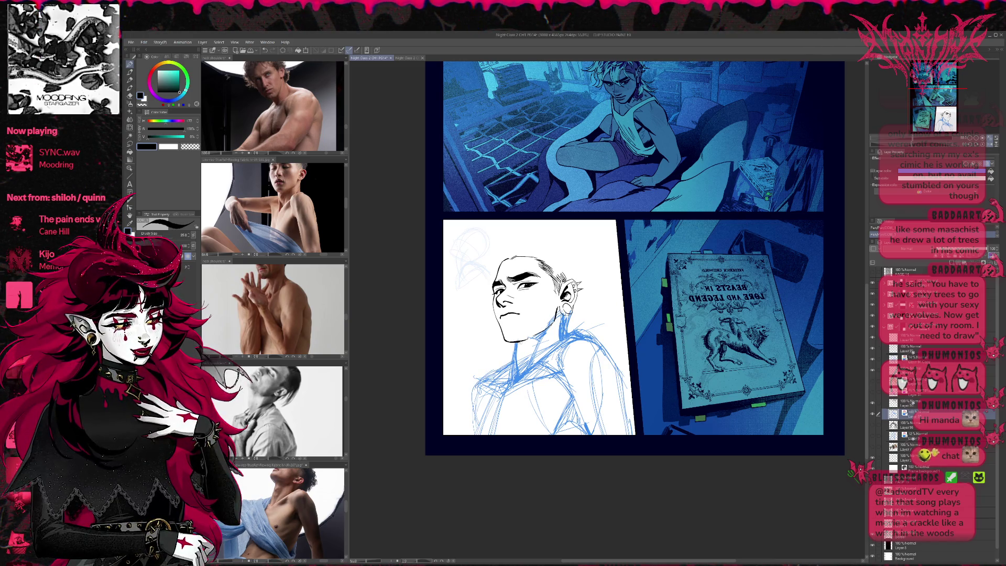
{"action": "left_click_drag", "start_coordinate": [623, 333], "coordinate": [589, 385]}
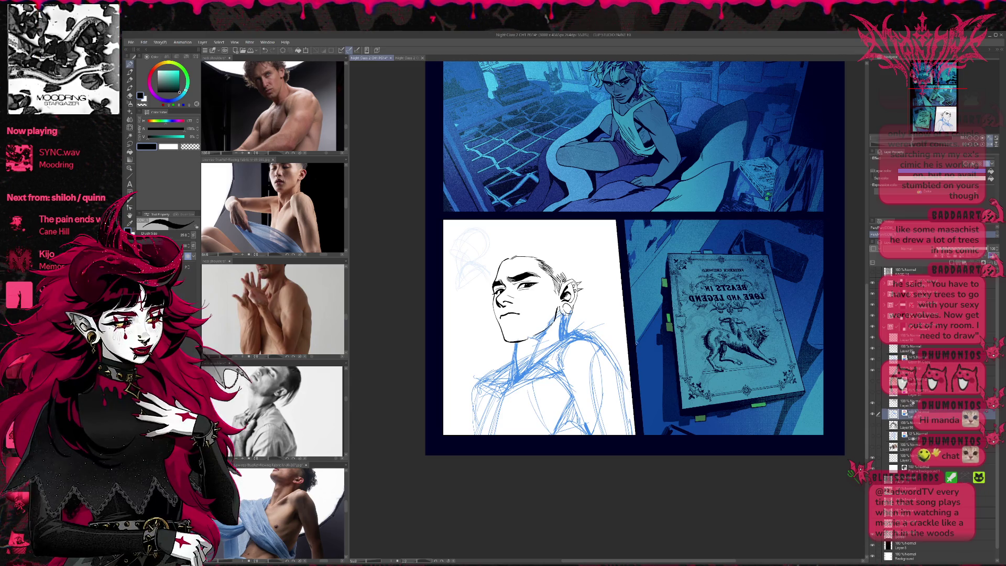
{"action": "left_click_drag", "start_coordinate": [482, 398], "coordinate": [476, 434]}
{"action": "left_click_drag", "start_coordinate": [497, 379], "coordinate": [472, 435]}
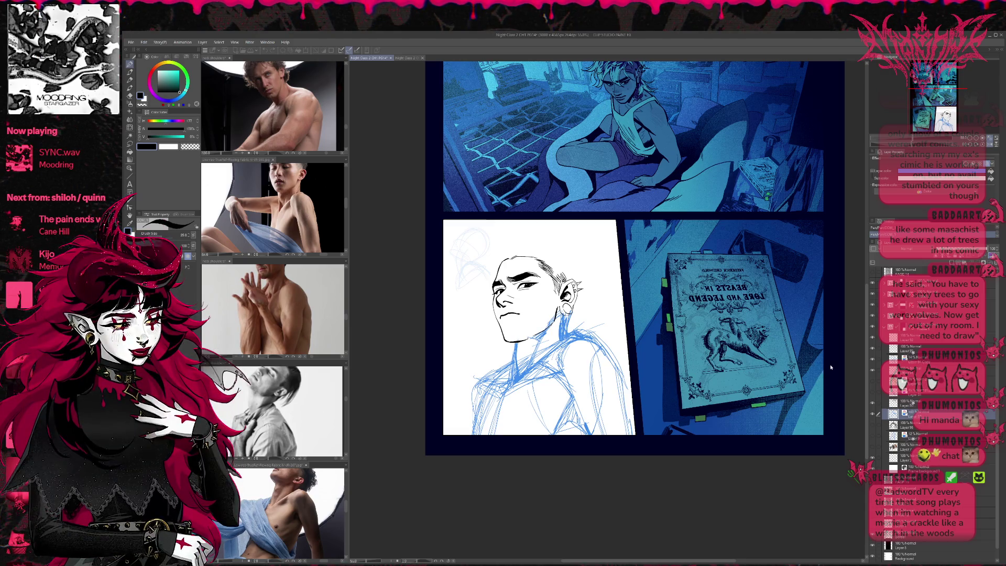
{"action": "key", "text": "ctrl+shift+c"}
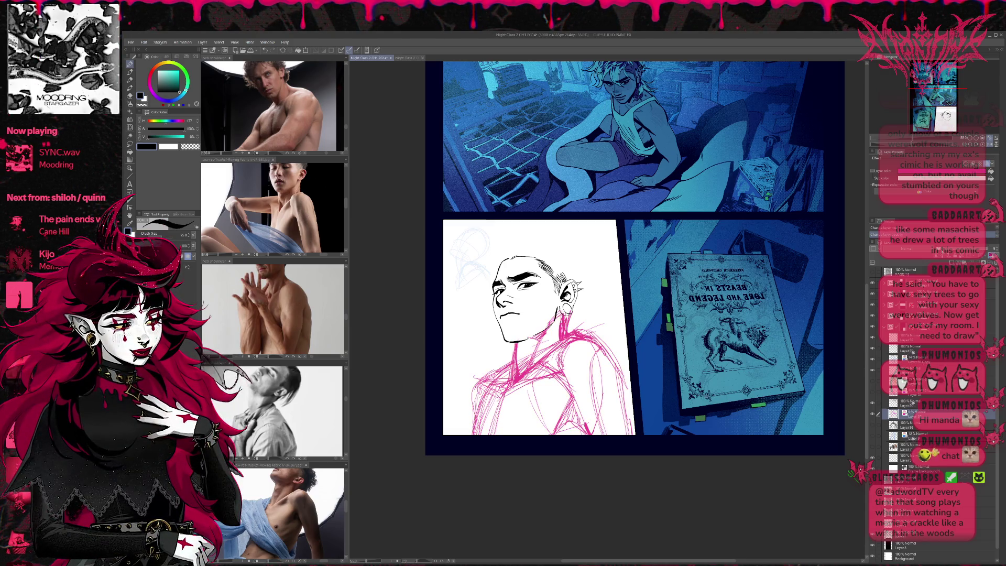
Step: Lower the sketch layer opacity to about 17% and add a new raster layer, keeping the old blue sketch hidden
{"action": "left_click_drag", "start_coordinate": [979, 249], "coordinate": [913, 248]}
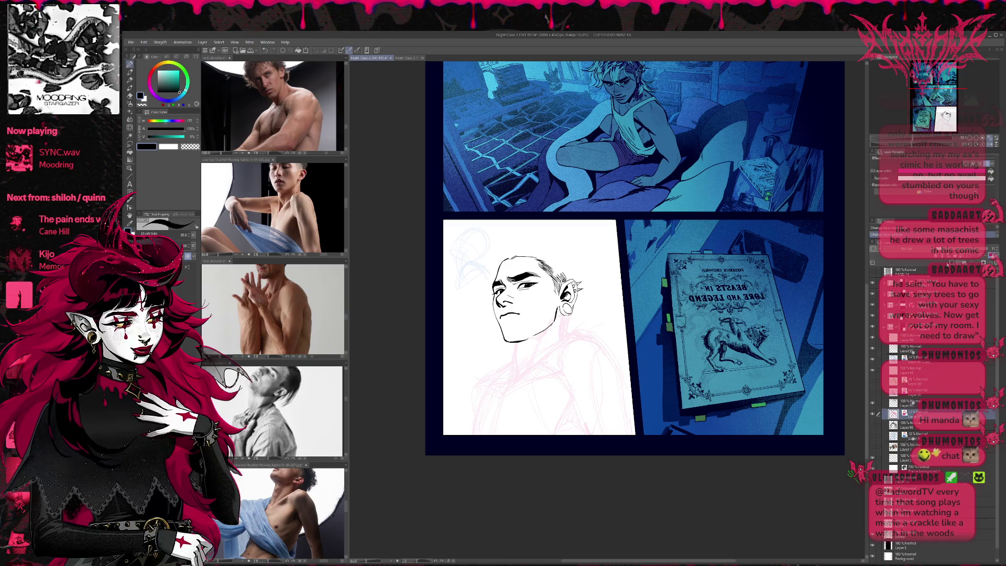
{"action": "key", "text": "ctrl+shift+n"}
{"action": "left_click", "coordinate": [873, 447]}
{"action": "left_click", "coordinate": [872, 446]}
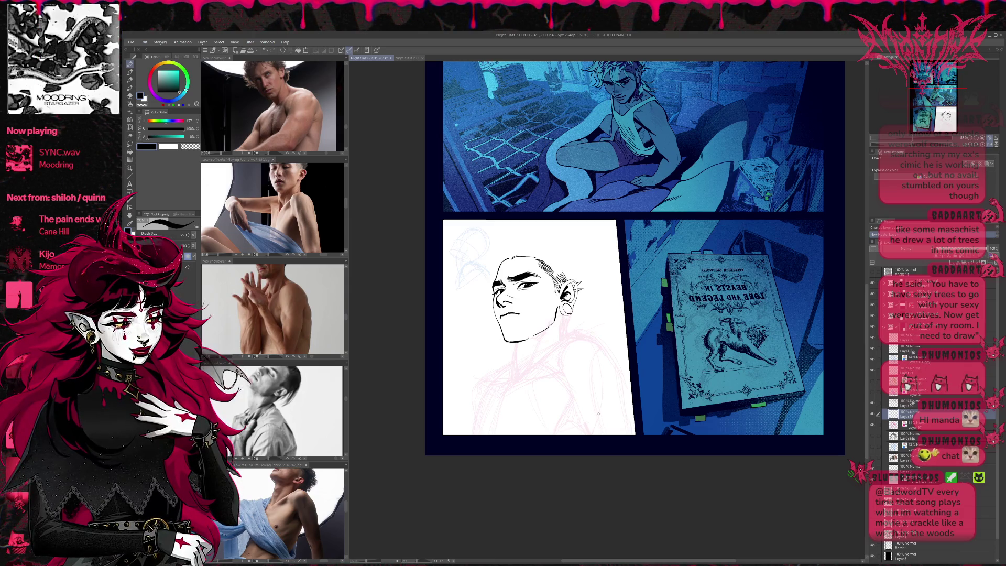
Step: Ink the neck line in black down to the panel's bottom edge, plus the shoulder curve
{"action": "mouse_move", "coordinate": [552, 354]}
{"action": "left_mouse_down"}
{"action": "mouse_move", "coordinate": [534, 366]}
{"action": "mouse_move", "coordinate": [564, 398]}
{"action": "left_mouse_up"}
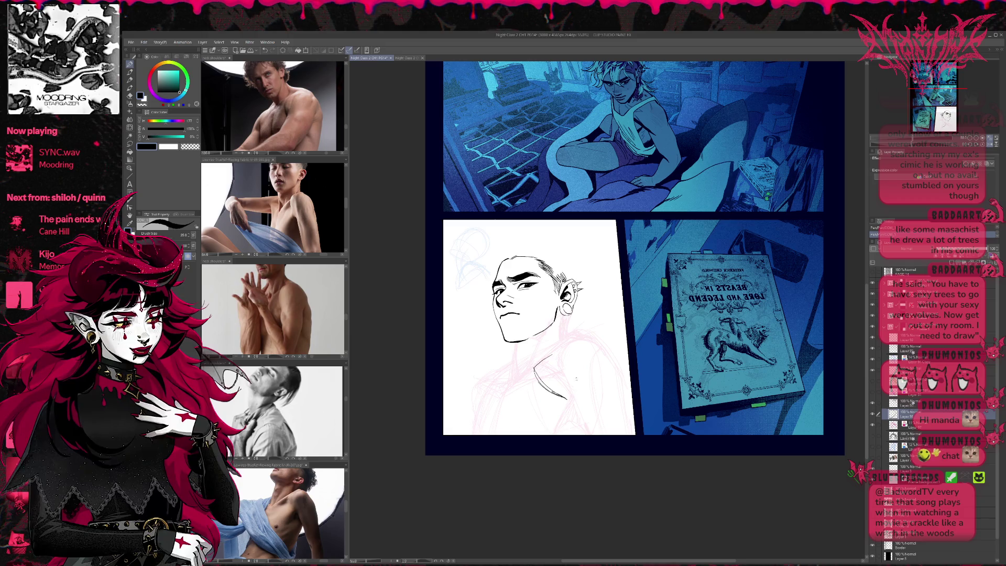
{"action": "left_click_drag", "start_coordinate": [569, 399], "coordinate": [583, 435]}
{"action": "left_click_drag", "start_coordinate": [568, 399], "coordinate": [579, 429]}
{"action": "left_click_drag", "start_coordinate": [556, 390], "coordinate": [579, 435]}
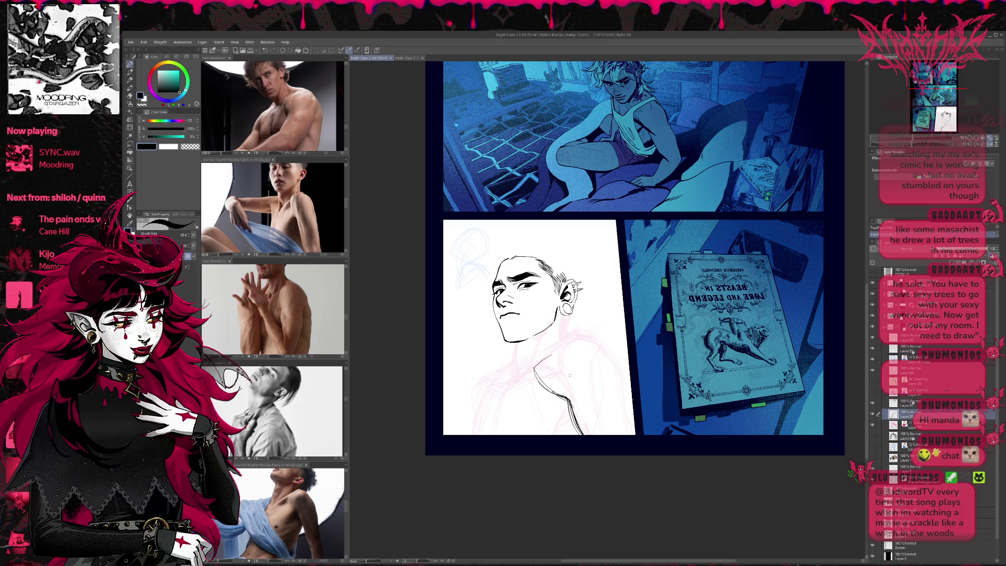
{"action": "mouse_move", "coordinate": [567, 383]}
{"action": "left_mouse_down"}
{"action": "mouse_move", "coordinate": [570, 344]}
{"action": "mouse_move", "coordinate": [595, 336]}
{"action": "mouse_move", "coordinate": [613, 361]}
{"action": "left_mouse_up"}
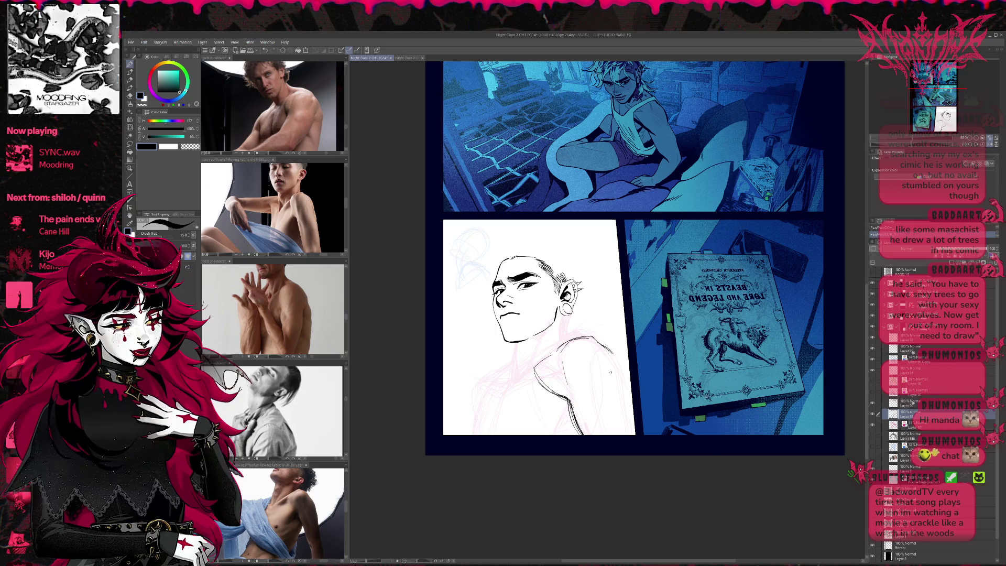
{"action": "mouse_move", "coordinate": [598, 366]}
{"action": "left_mouse_down"}
{"action": "mouse_move", "coordinate": [614, 369]}
{"action": "mouse_move", "coordinate": [608, 346]}
{"action": "left_mouse_up"}
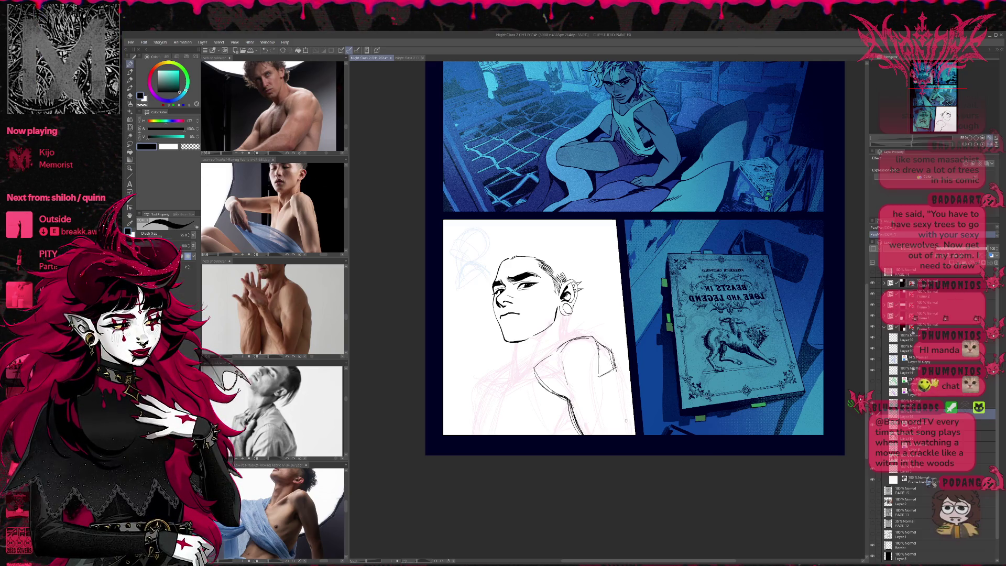
Step: Ink the right shoulder and arm contour to the bottom edge, plus inner torso and shoulder lines
{"action": "mouse_move", "coordinate": [600, 350]}
{"action": "left_mouse_down"}
{"action": "mouse_move", "coordinate": [601, 371]}
{"action": "mouse_move", "coordinate": [621, 388]}
{"action": "mouse_move", "coordinate": [619, 370]}
{"action": "mouse_move", "coordinate": [629, 413]}
{"action": "left_mouse_up"}
{"action": "left_click_drag", "start_coordinate": [614, 371], "coordinate": [631, 422]}
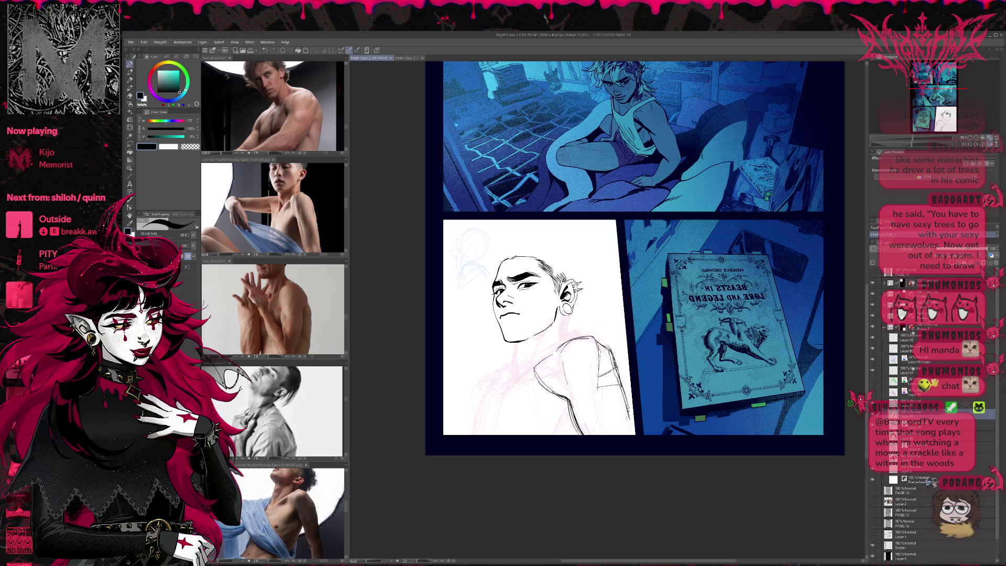
{"action": "left_click_drag", "start_coordinate": [625, 417], "coordinate": [633, 435]}
{"action": "left_click_drag", "start_coordinate": [623, 395], "coordinate": [628, 422]}
{"action": "left_click_drag", "start_coordinate": [585, 335], "coordinate": [613, 364]}
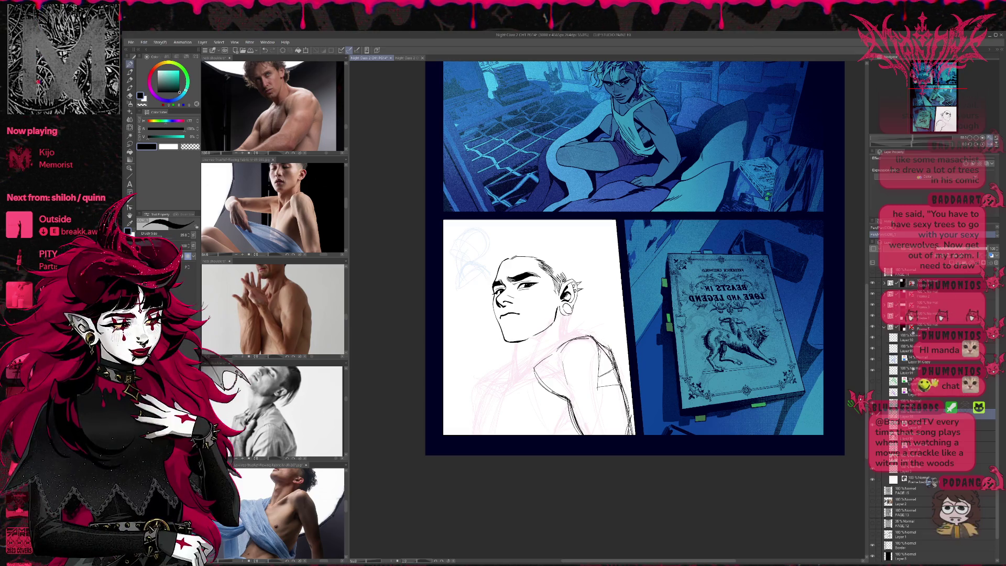
{"action": "left_click_drag", "start_coordinate": [572, 398], "coordinate": [584, 434]}
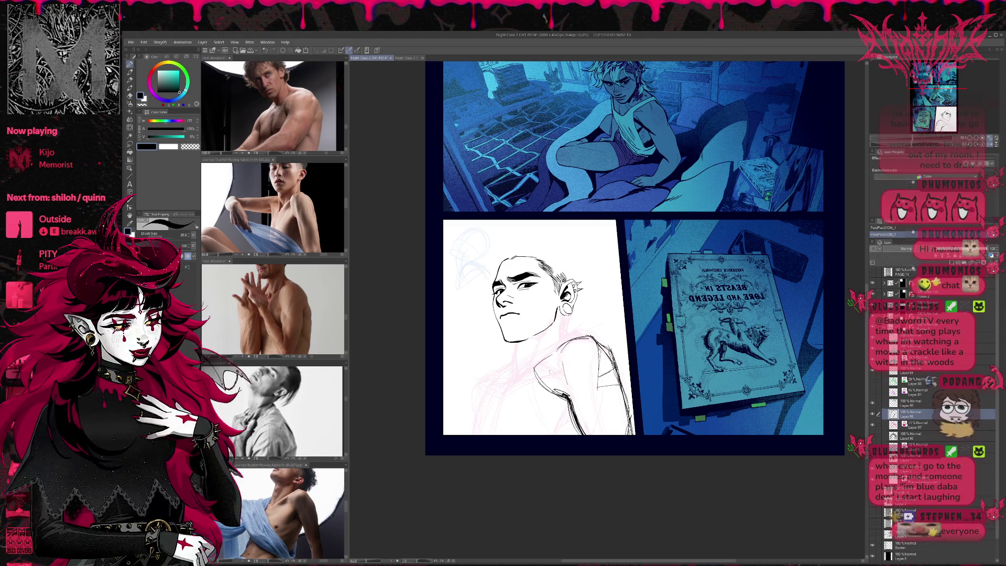
{"action": "left_click_drag", "start_coordinate": [554, 368], "coordinate": [561, 393]}
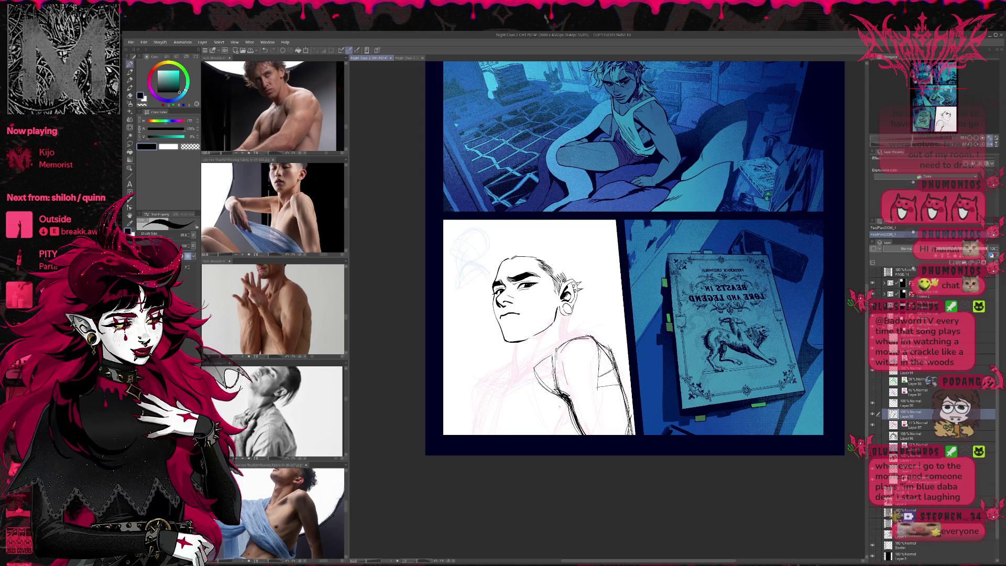
Step: Sketch rough dark strokes along the shoulder line, then short lines down the neck
{"action": "left_click_drag", "start_coordinate": [569, 340], "coordinate": [550, 355]}
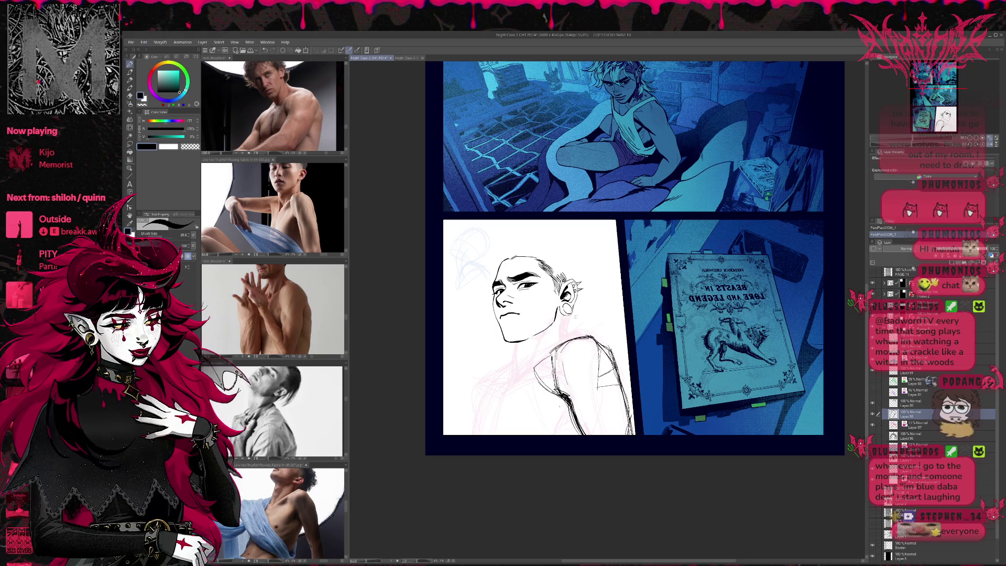
{"action": "left_click_drag", "start_coordinate": [565, 339], "coordinate": [539, 362]}
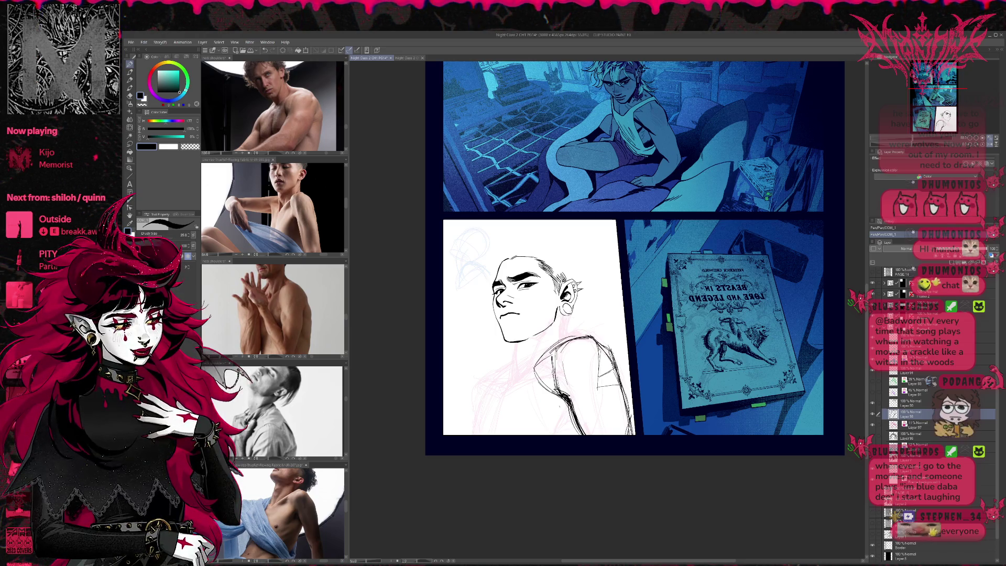
{"action": "left_click_drag", "start_coordinate": [588, 336], "coordinate": [532, 373]}
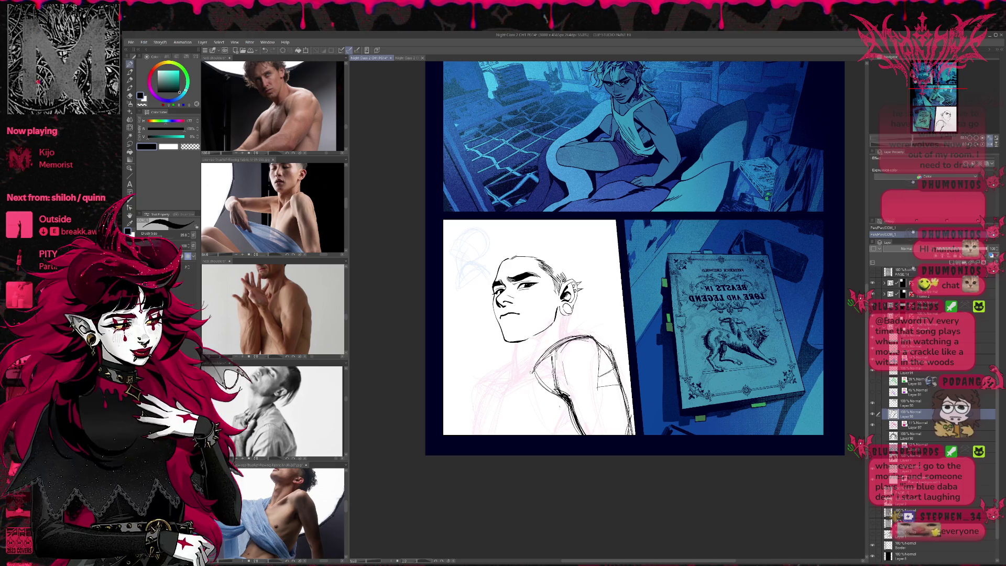
{"action": "mouse_move", "coordinate": [507, 389]}
{"action": "left_mouse_down"}
{"action": "mouse_move", "coordinate": [543, 359]}
{"action": "mouse_move", "coordinate": [515, 378]}
{"action": "left_mouse_up"}
{"action": "mouse_move", "coordinate": [523, 373]}
{"action": "left_mouse_down"}
{"action": "mouse_move", "coordinate": [588, 340]}
{"action": "mouse_move", "coordinate": [617, 358]}
{"action": "left_mouse_up"}
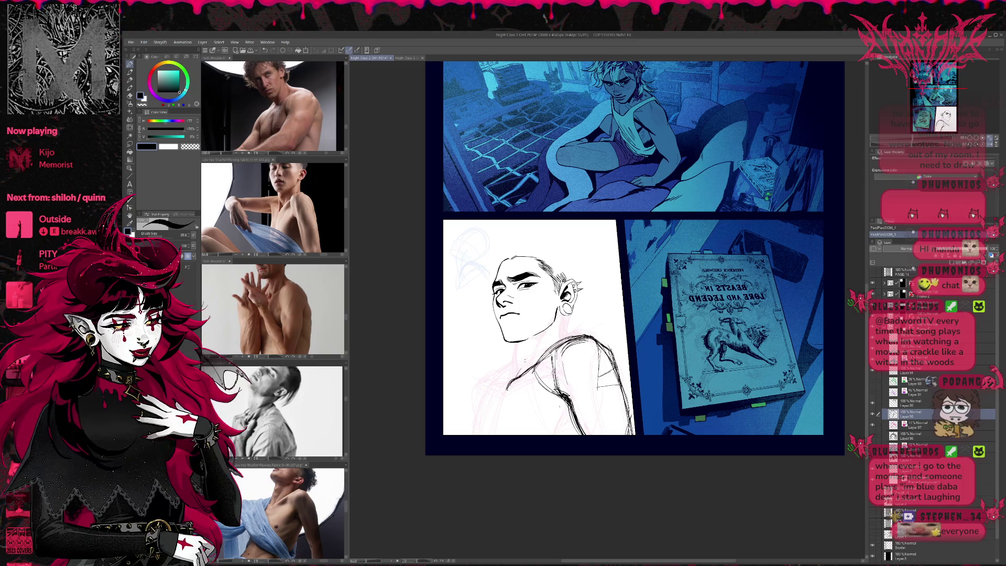
{"action": "left_click_drag", "start_coordinate": [539, 334], "coordinate": [525, 367]}
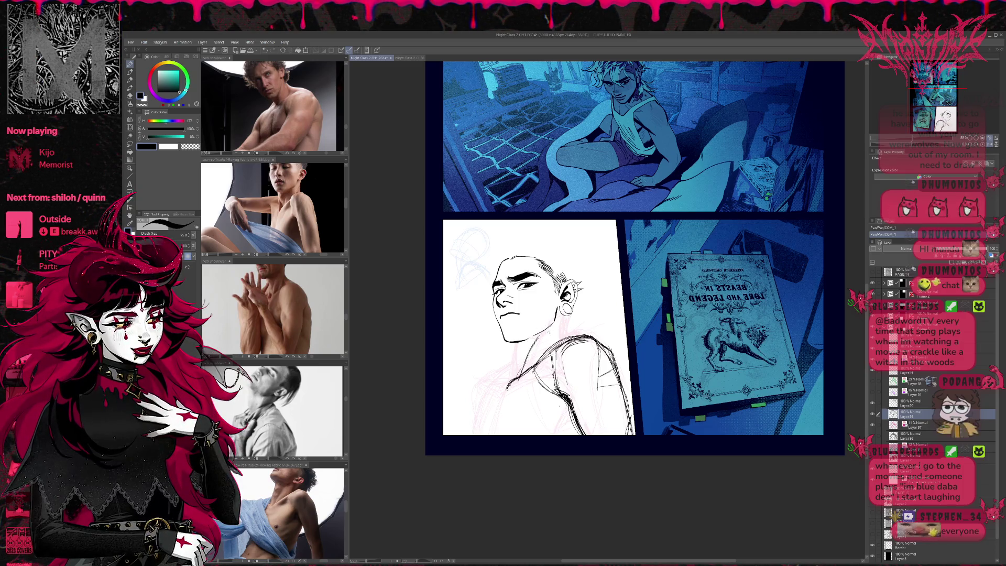
{"action": "left_click_drag", "start_coordinate": [560, 312], "coordinate": [558, 336]}
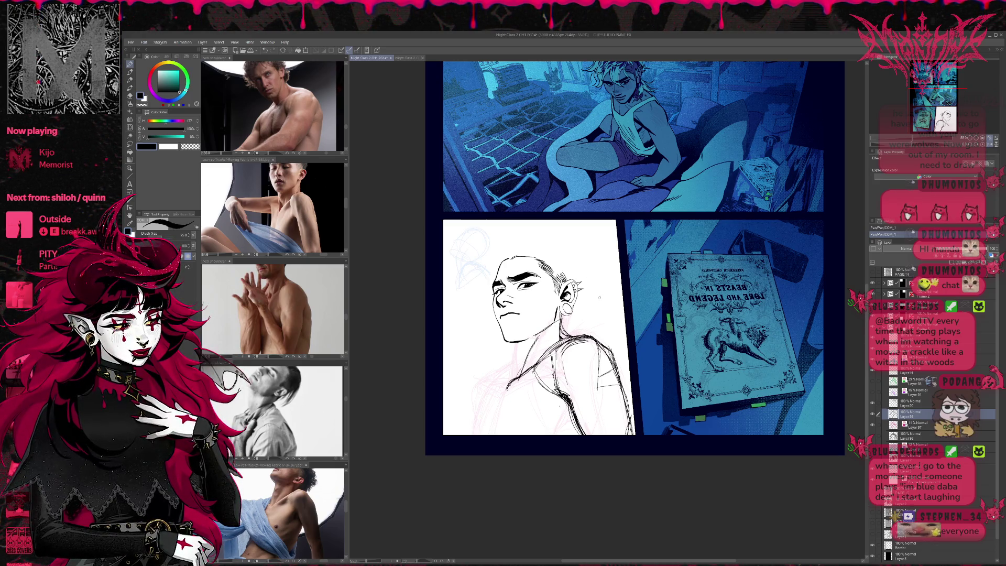
Step: Mirror the canvas view to check the drawing and recenter the sketch panel
{"action": "left_click", "coordinate": [989, 144]}
{"action": "left_click", "coordinate": [989, 145]}
{"action": "left_click", "coordinate": [990, 147]}
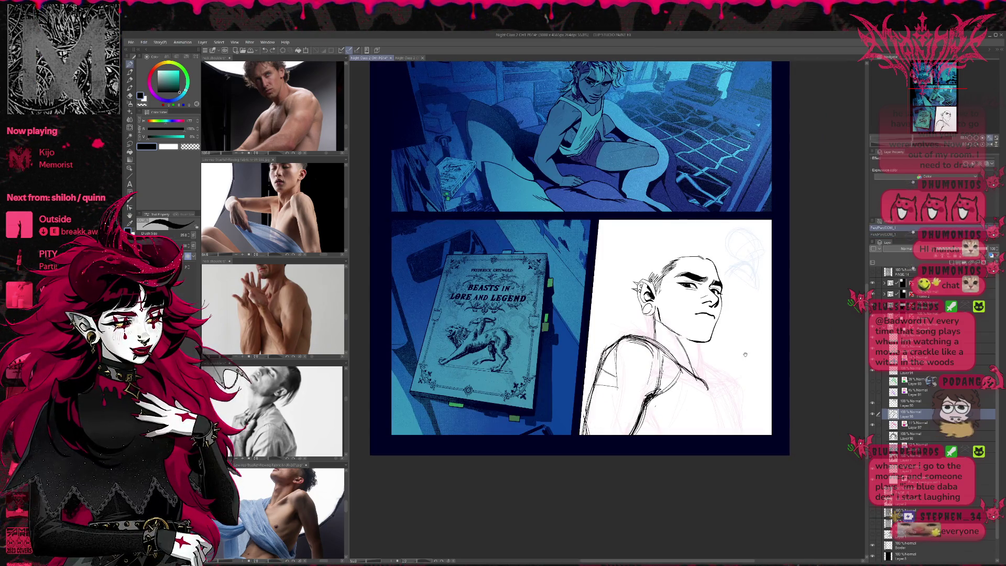
{"action": "left_click_drag", "start_coordinate": [730, 353], "coordinate": [602, 363]}
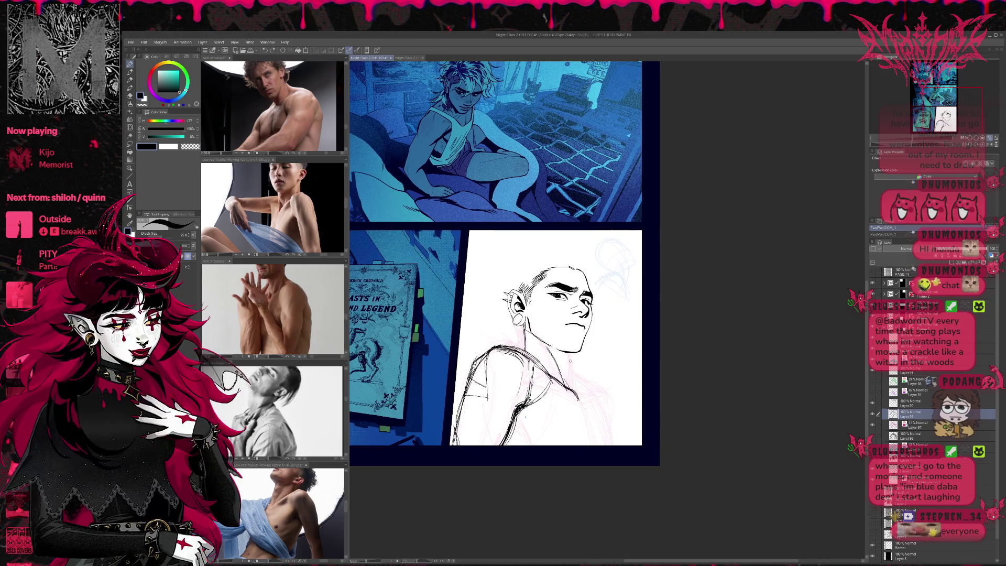
Step: Redo the three undone neck strokes, then flip the view back to normal
{"action": "key", "text": "ctrl+y"}
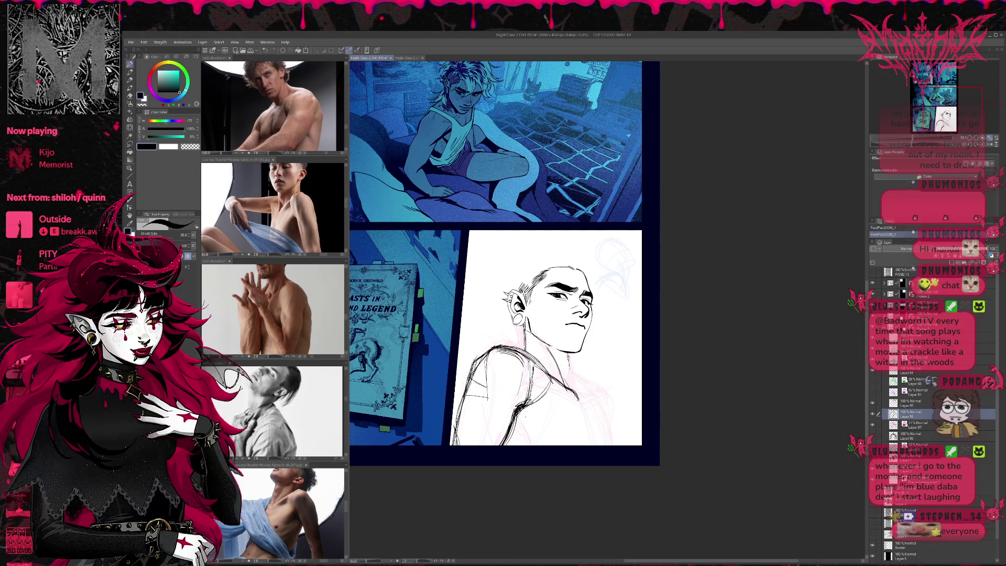
{"action": "key", "text": "ctrl+y"}
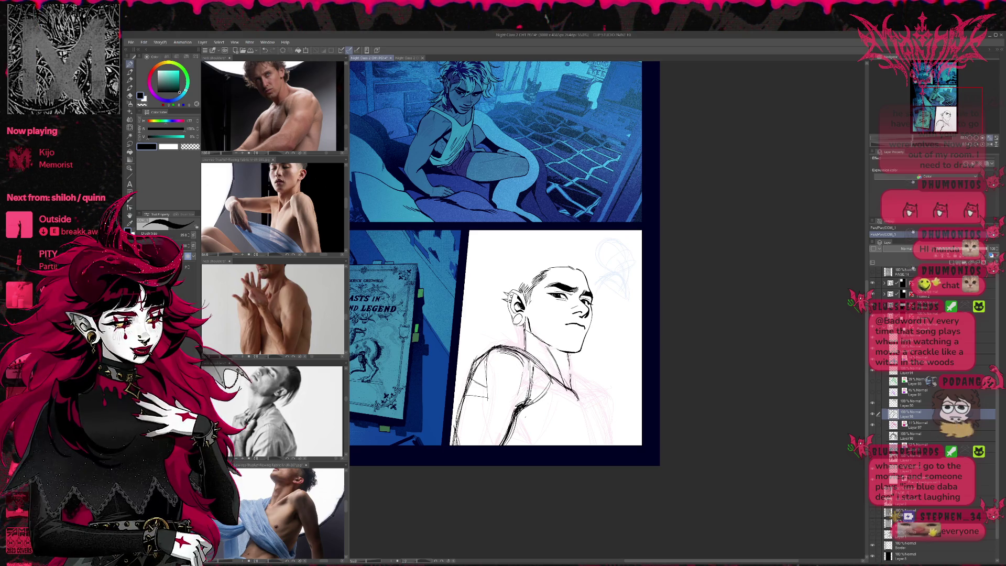
{"action": "key", "text": "ctrl+y"}
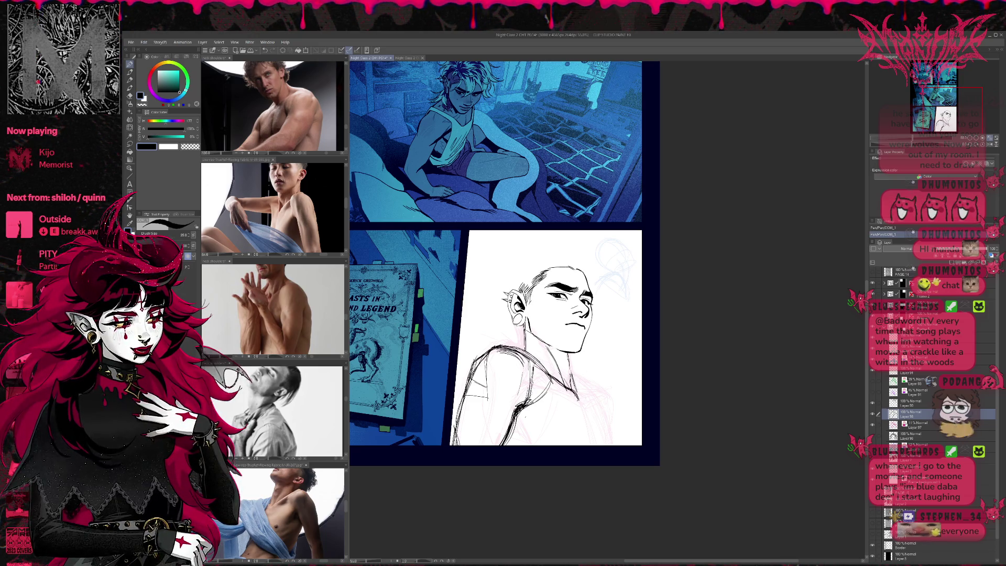
{"action": "key", "text": "h"}
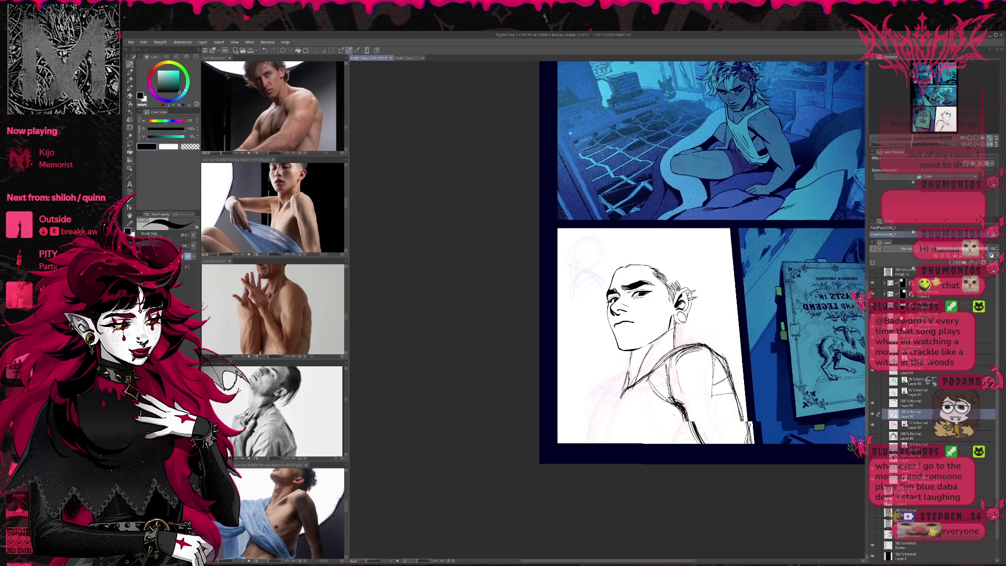
{"action": "key", "text": "ctrl+plus"}
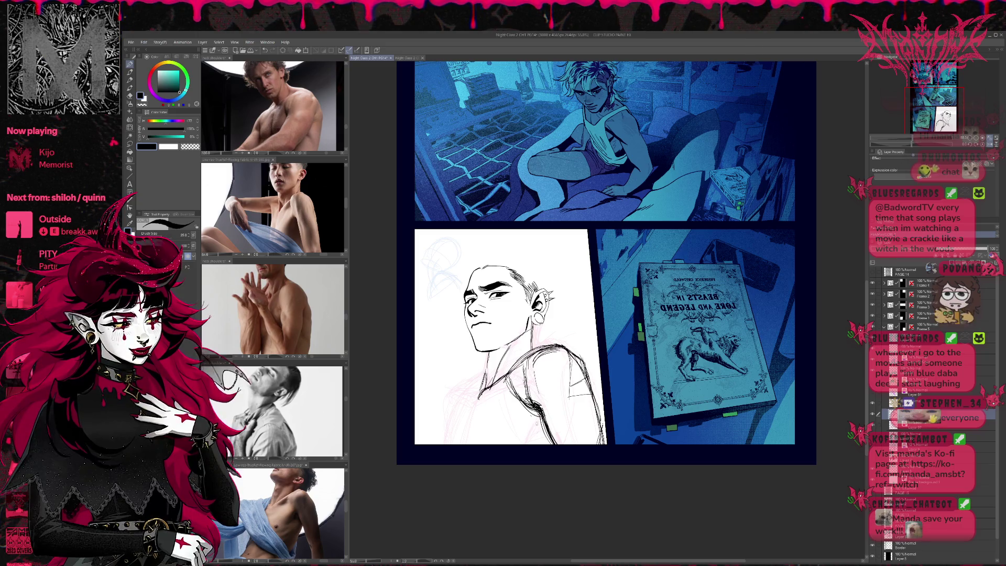
Step: Ink rough strokes over the shirt, collar, lower torso contour, chest and left arm
{"action": "mouse_move", "coordinate": [539, 407]}
{"action": "left_mouse_down"}
{"action": "mouse_move", "coordinate": [526, 447]}
{"action": "mouse_move", "coordinate": [538, 432]}
{"action": "mouse_move", "coordinate": [547, 448]}
{"action": "mouse_move", "coordinate": [543, 434]}
{"action": "left_mouse_up"}
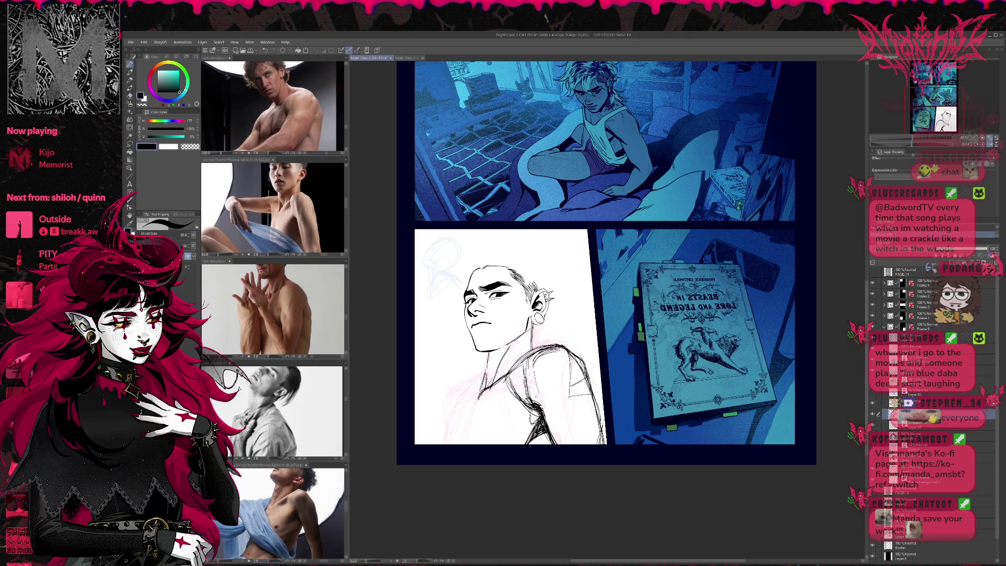
{"action": "left_click_drag", "start_coordinate": [518, 386], "coordinate": [483, 400]}
{"action": "left_click_drag", "start_coordinate": [496, 389], "coordinate": [463, 444]}
{"action": "mouse_move", "coordinate": [477, 401]}
{"action": "left_mouse_down"}
{"action": "mouse_move", "coordinate": [466, 444]}
{"action": "mouse_move", "coordinate": [467, 421]}
{"action": "left_mouse_up"}
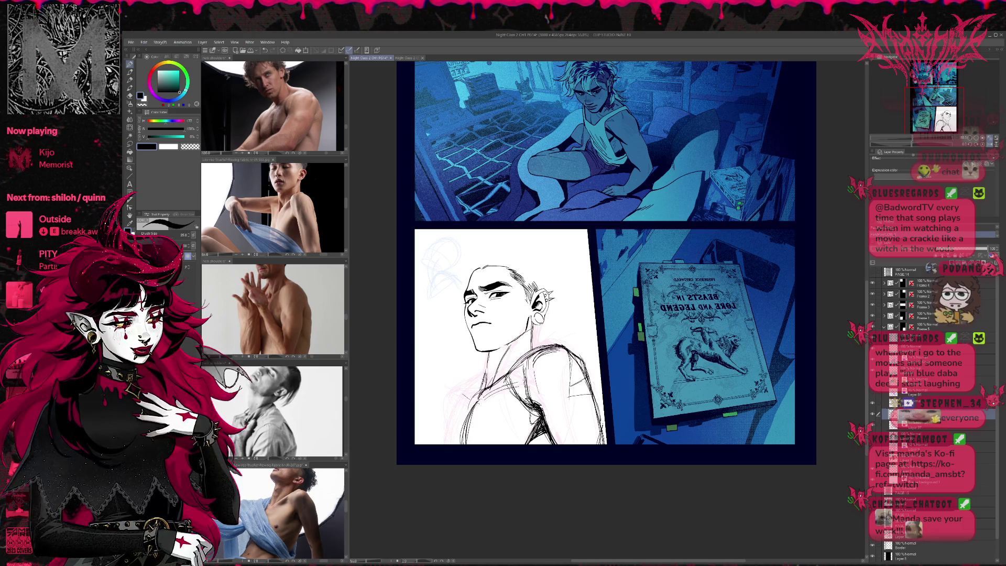
{"action": "left_click_drag", "start_coordinate": [469, 414], "coordinate": [483, 386]}
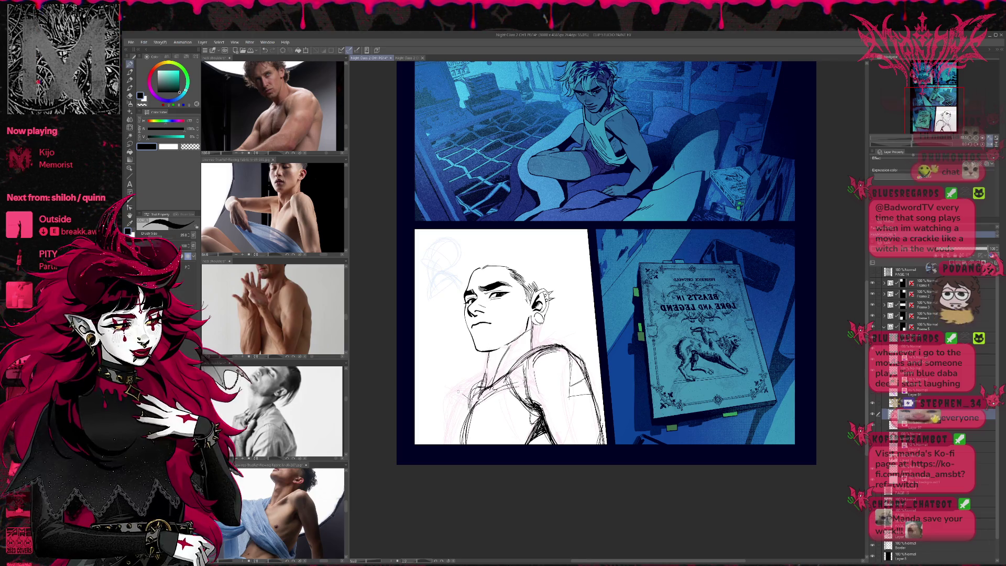
{"action": "mouse_move", "coordinate": [456, 422]}
{"action": "left_mouse_down"}
{"action": "mouse_move", "coordinate": [478, 380]}
{"action": "mouse_move", "coordinate": [461, 397]}
{"action": "left_mouse_up"}
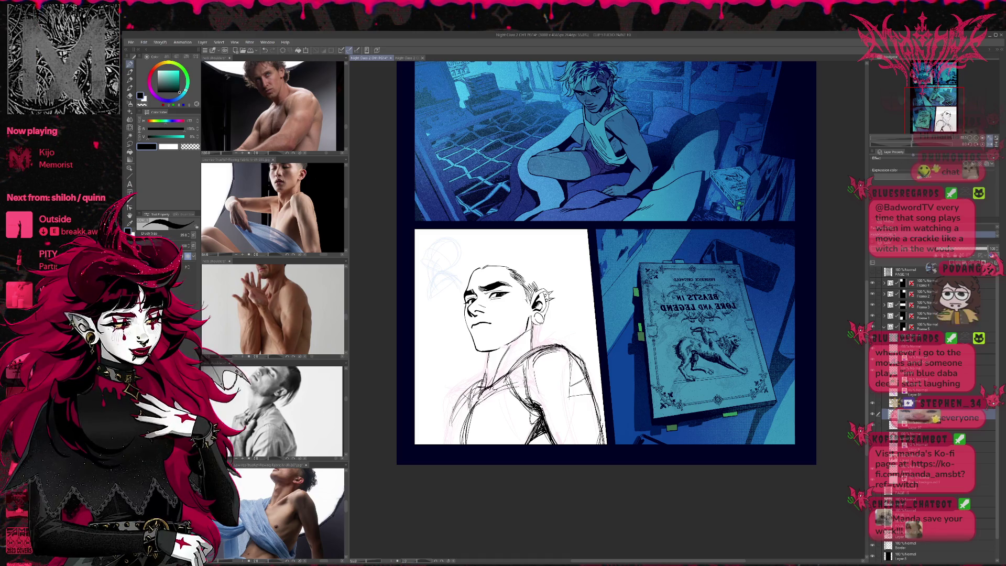
{"action": "left_click_drag", "start_coordinate": [446, 442], "coordinate": [471, 398]}
{"action": "left_click_drag", "start_coordinate": [444, 444], "coordinate": [476, 393]}
{"action": "left_click_drag", "start_coordinate": [446, 437], "coordinate": [470, 398]}
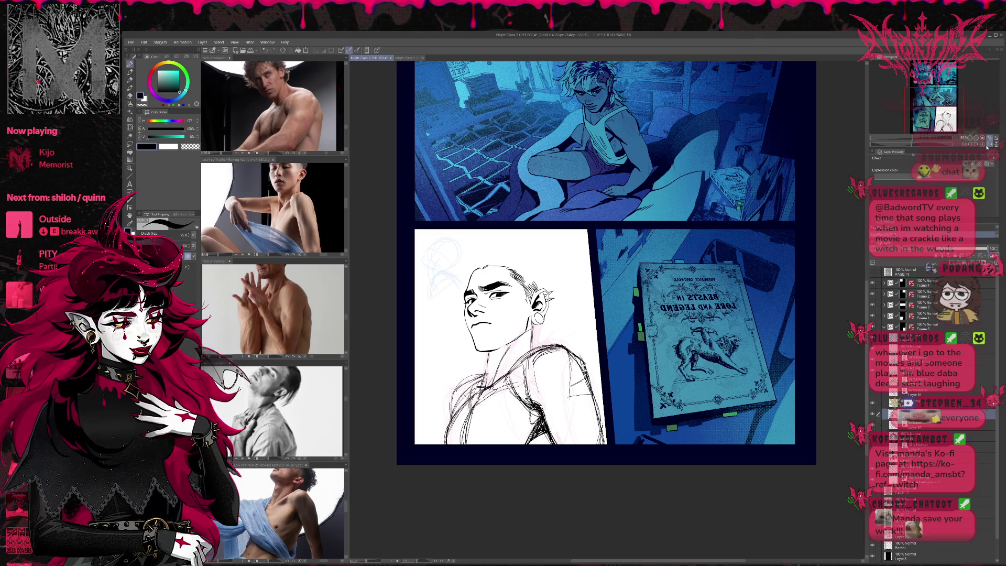
Step: In the mirrored view, redraw the chest and lower torso contour and erase stray strokes
{"action": "key", "text": "h"}
{"action": "left_click_drag", "start_coordinate": [818, 331], "coordinate": [615, 353]}
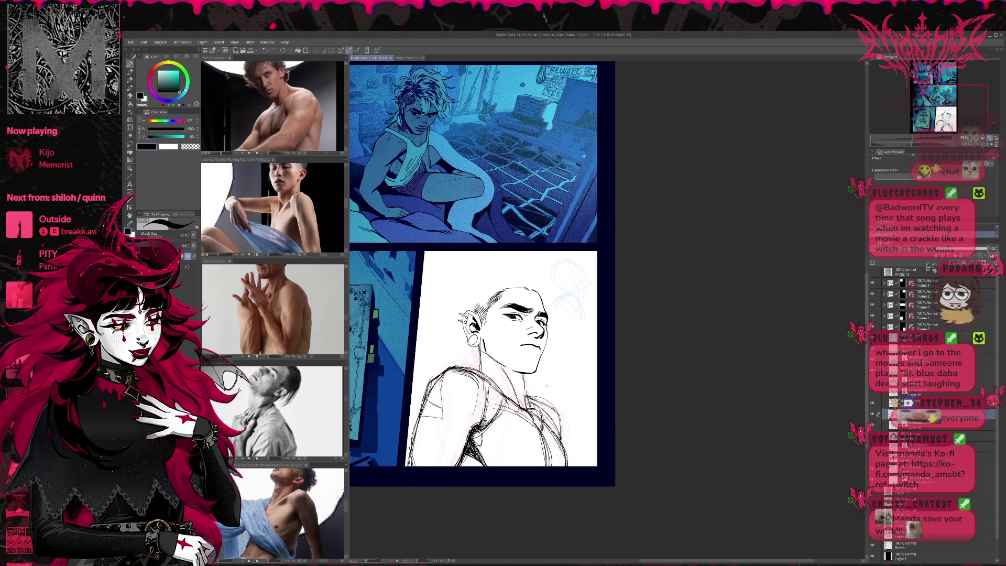
{"action": "mouse_move", "coordinate": [567, 394]}
{"action": "left_mouse_down"}
{"action": "mouse_move", "coordinate": [545, 400]}
{"action": "mouse_move", "coordinate": [571, 456]}
{"action": "mouse_move", "coordinate": [560, 464]}
{"action": "mouse_move", "coordinate": [558, 445]}
{"action": "mouse_move", "coordinate": [537, 469]}
{"action": "left_mouse_up"}
{"action": "left_click_drag", "start_coordinate": [555, 414], "coordinate": [529, 469]}
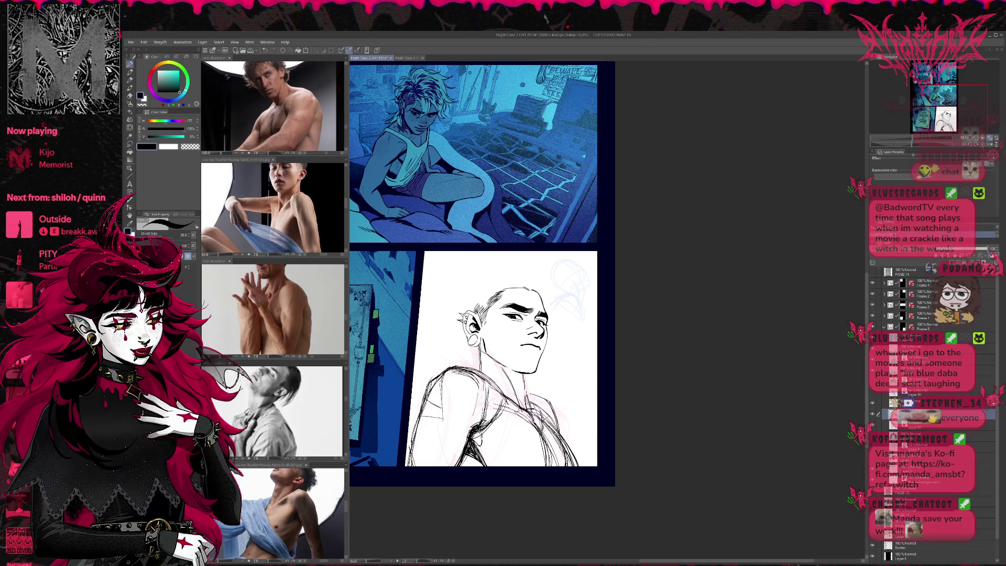
{"action": "left_click_drag", "start_coordinate": [555, 434], "coordinate": [540, 466]}
{"action": "mouse_move", "coordinate": [571, 409]}
{"action": "left_mouse_down"}
{"action": "mouse_move", "coordinate": [531, 452]}
{"action": "mouse_move", "coordinate": [553, 466]}
{"action": "left_mouse_up"}
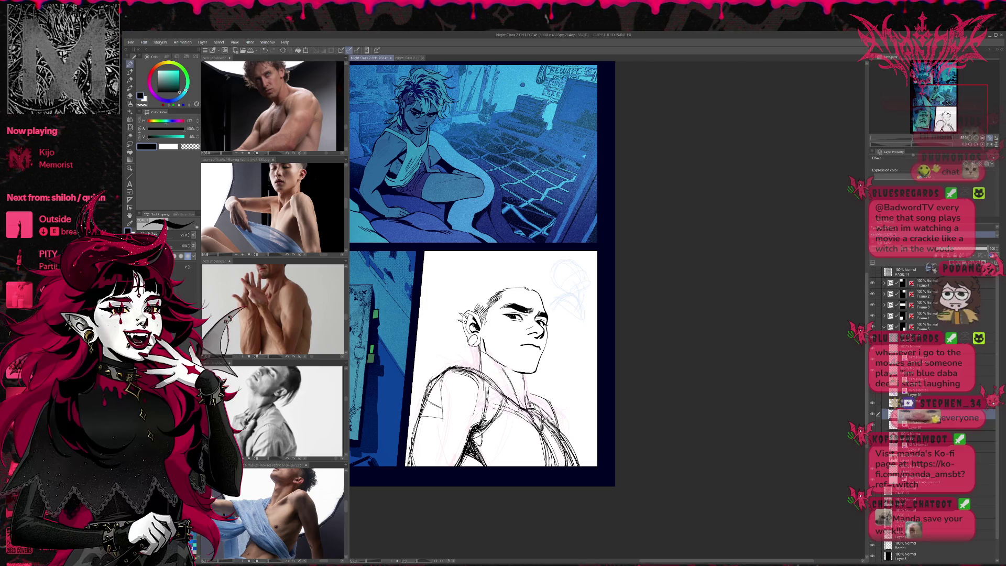
{"action": "key", "text": "e"}
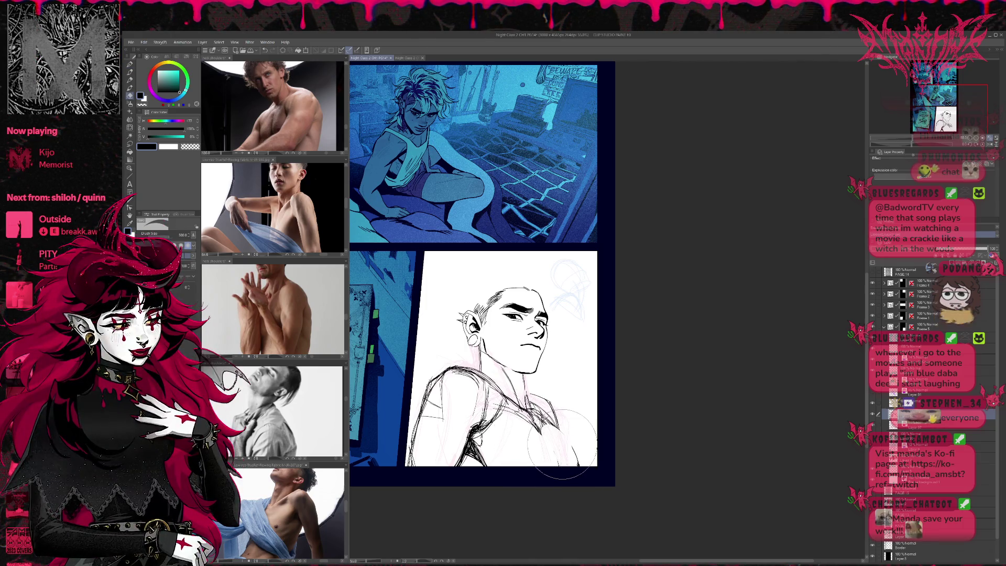
{"action": "left_click_drag", "start_coordinate": [562, 444], "coordinate": [547, 442]}
Step: Hatch along the figure's arm and shoulder with the pen
{"action": "key", "text": "p"}
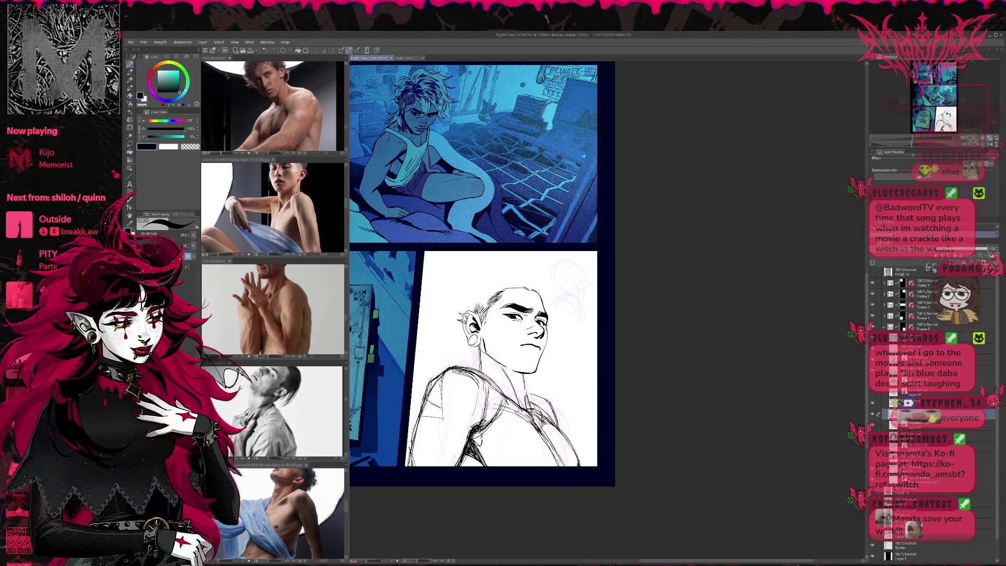
{"action": "left_click_drag", "start_coordinate": [471, 428], "coordinate": [483, 421]}
{"action": "left_click_drag", "start_coordinate": [475, 381], "coordinate": [481, 431]}
{"action": "left_click_drag", "start_coordinate": [492, 396], "coordinate": [472, 449]}
{"action": "mouse_move", "coordinate": [501, 370]}
{"action": "left_mouse_down"}
{"action": "mouse_move", "coordinate": [474, 400]}
{"action": "mouse_move", "coordinate": [414, 425]}
{"action": "mouse_move", "coordinate": [409, 456]}
{"action": "left_mouse_up"}
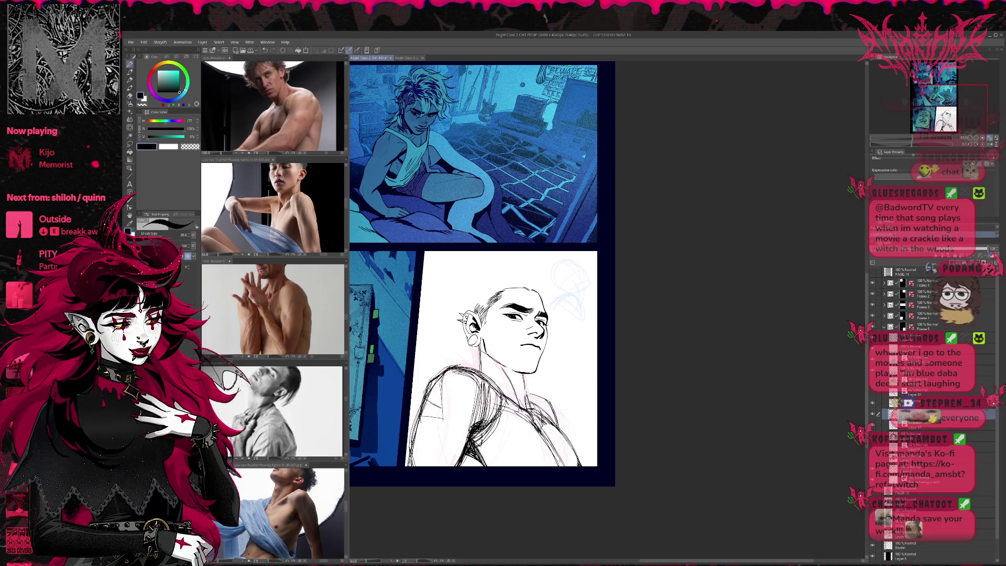
{"action": "left_click_drag", "start_coordinate": [474, 422], "coordinate": [446, 444]}
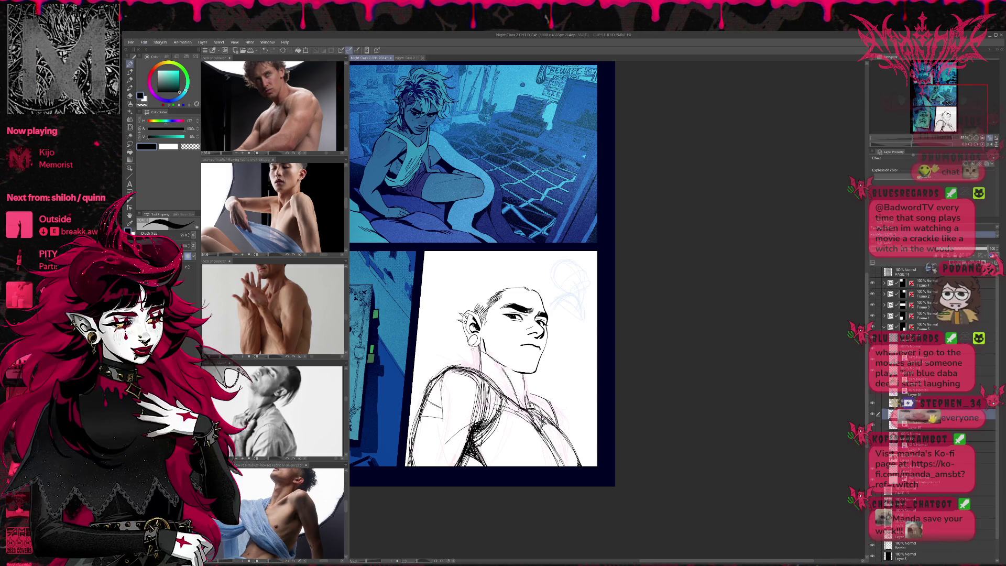
Step: Restore the normal view, ink two short neck lines, then hide the green torso sketch
{"action": "key", "text": "h"}
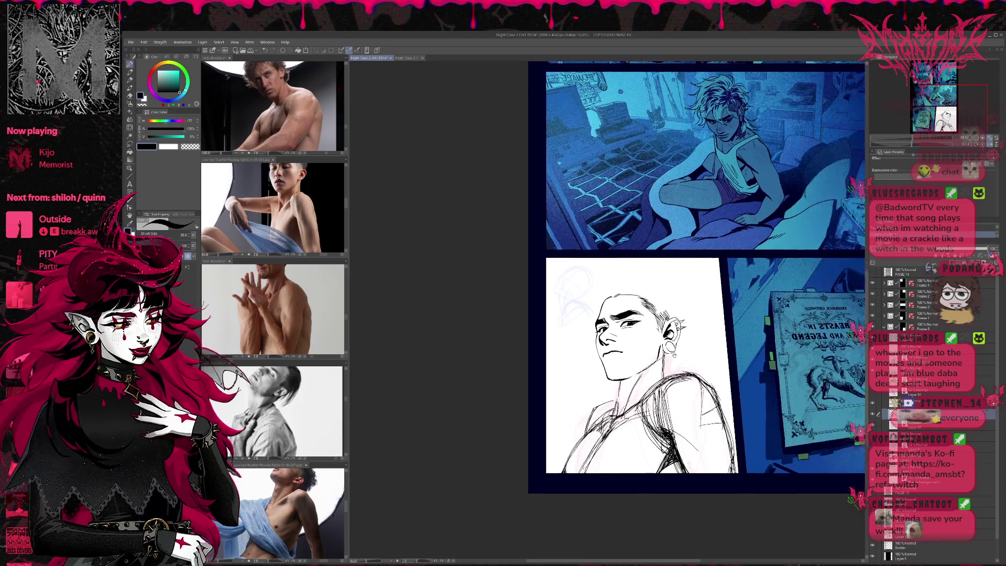
{"action": "key", "text": "ctrl+z"}
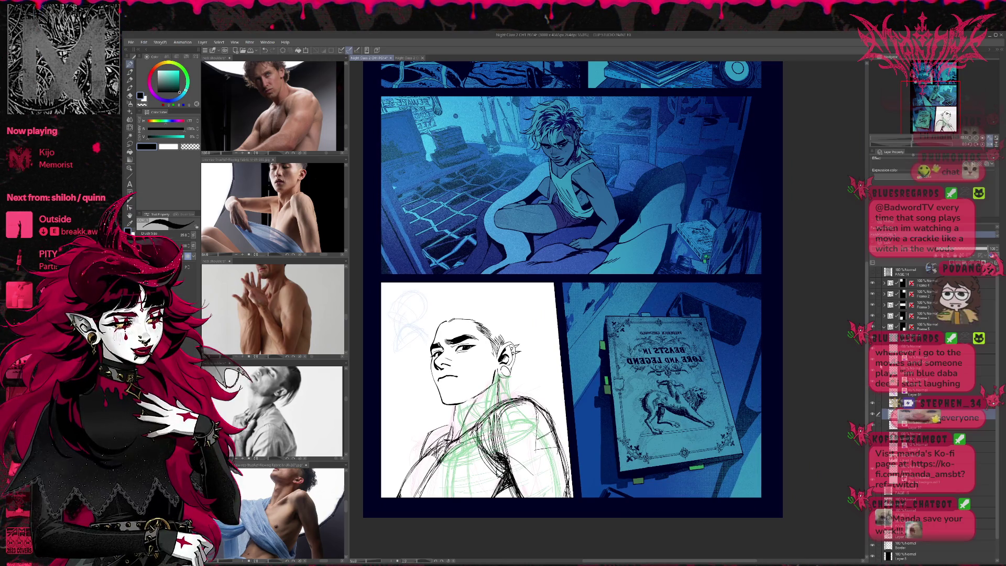
{"action": "key", "text": "e"}
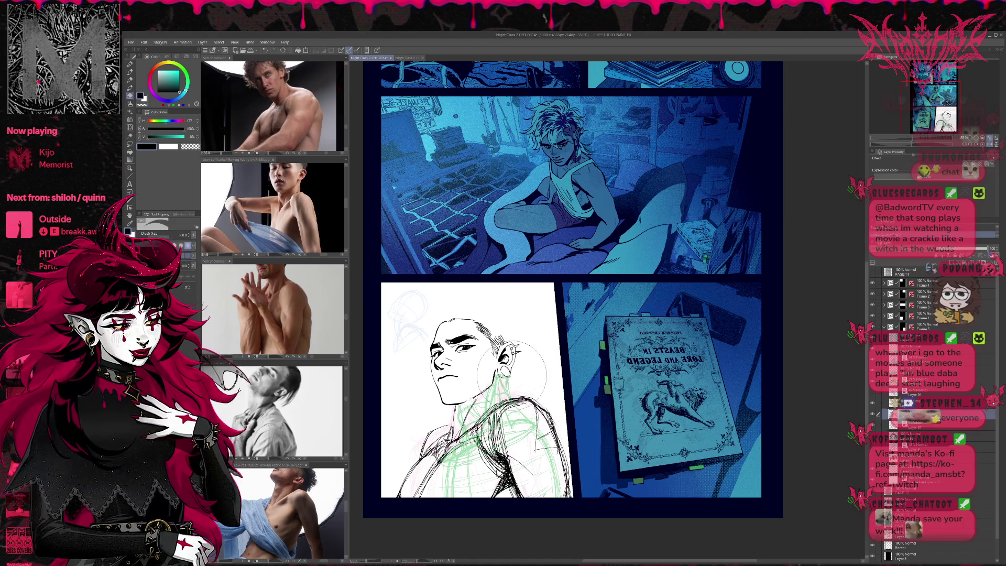
{"action": "key", "text": "p"}
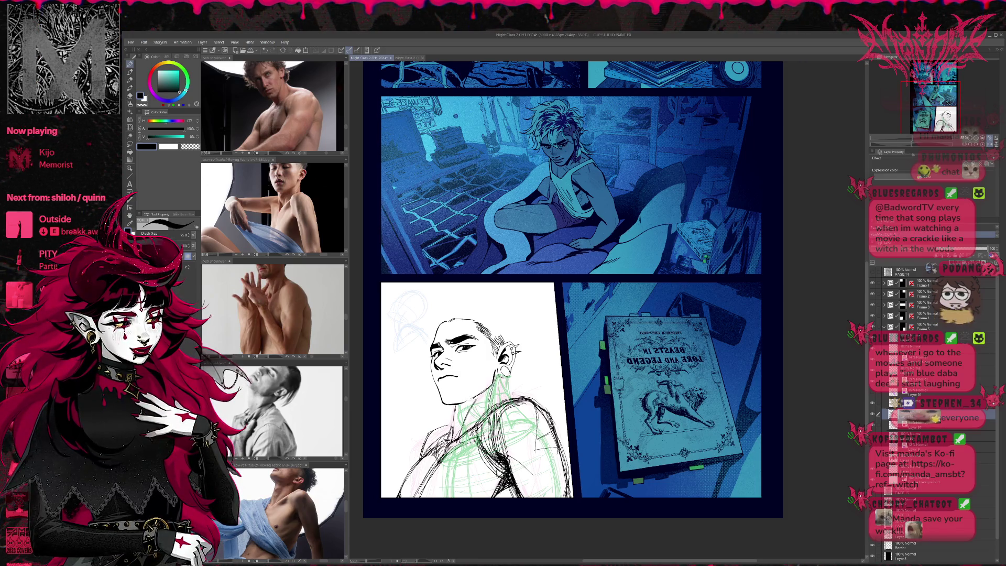
{"action": "left_click_drag", "start_coordinate": [491, 396], "coordinate": [490, 415]}
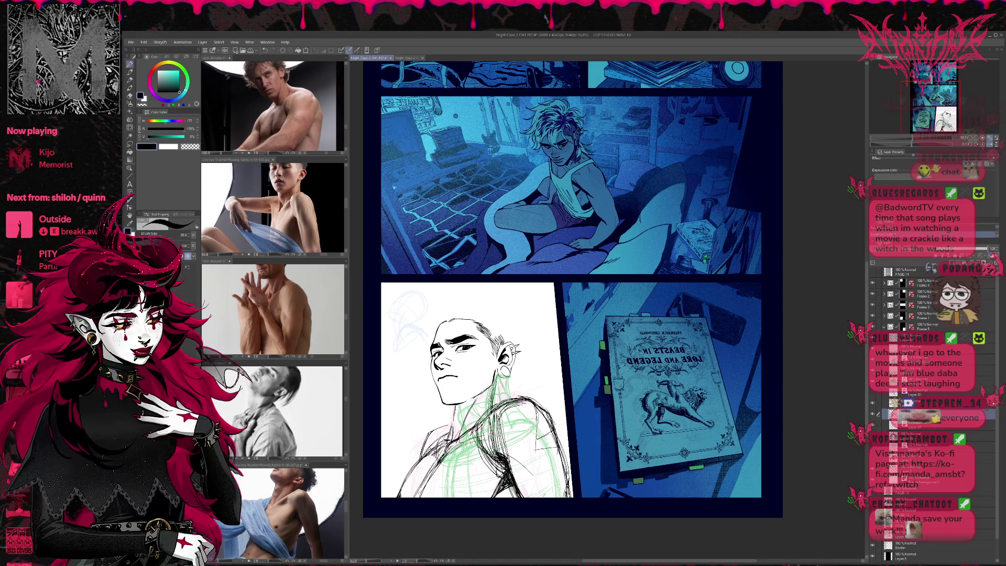
{"action": "left_click_drag", "start_coordinate": [498, 401], "coordinate": [474, 427]}
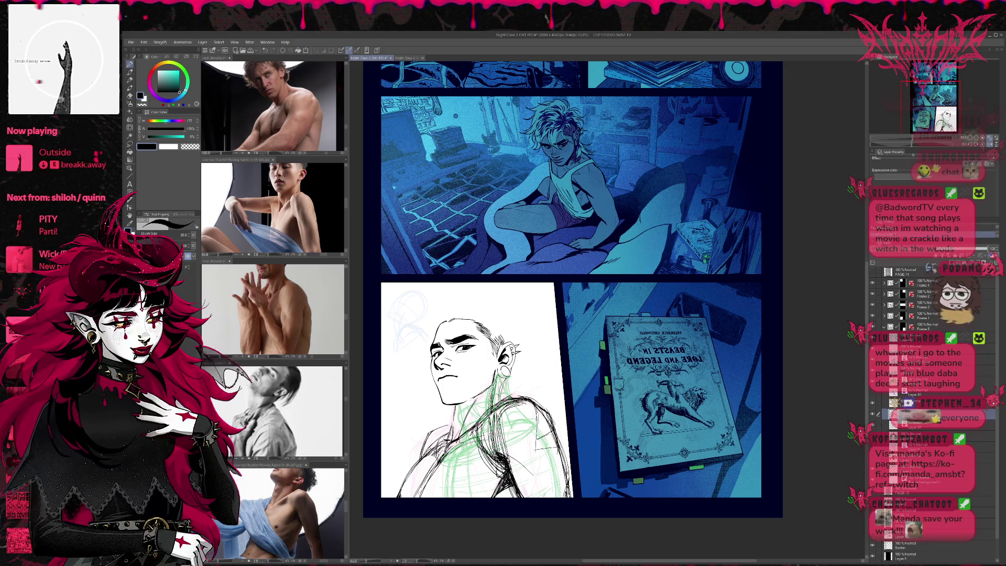
{"action": "key", "text": "Delete"}
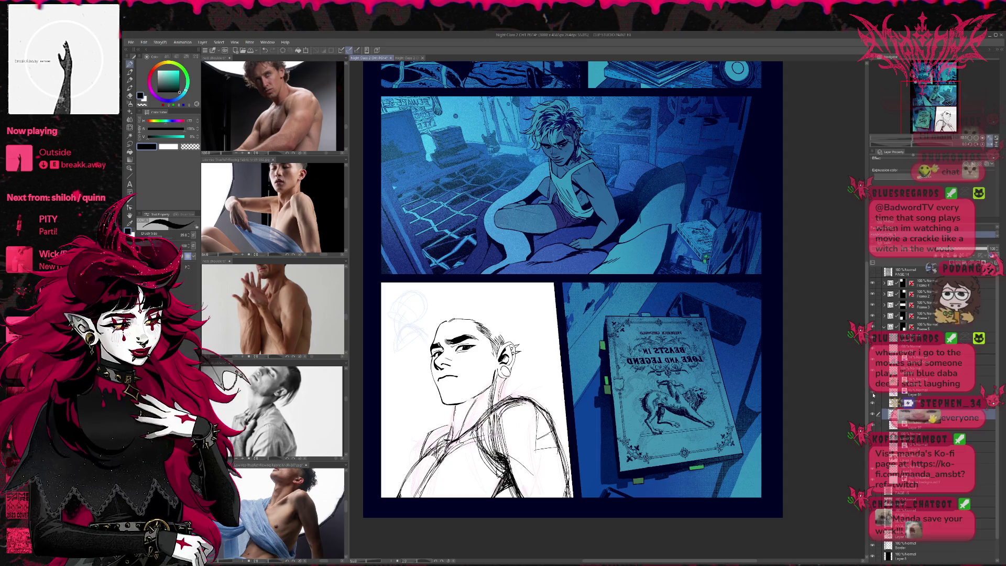
Step: Show the purple sketch layer, add a small stroke, and erase then redraw the lower-left lines
{"action": "left_click", "coordinate": [872, 394]}
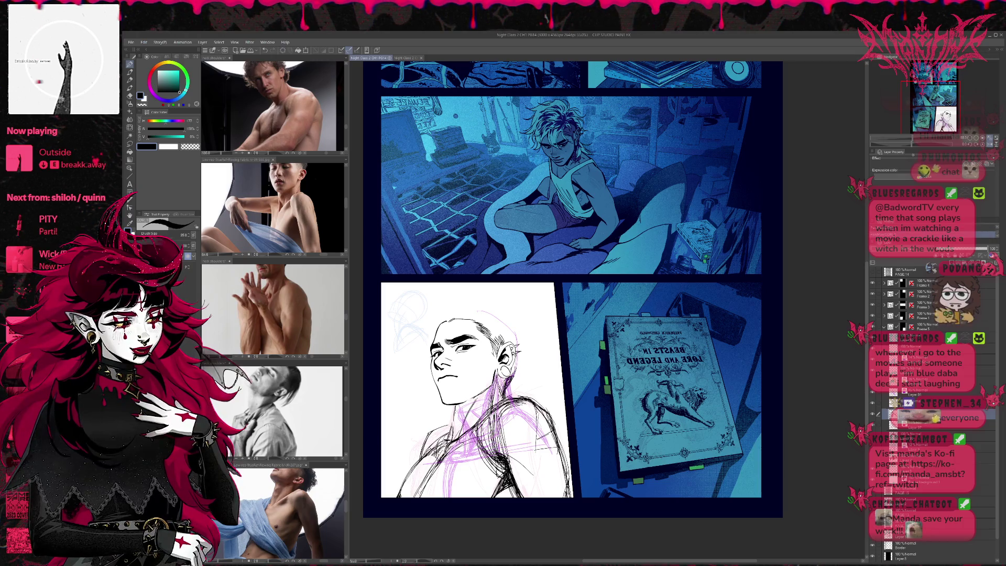
{"action": "left_click_drag", "start_coordinate": [518, 349], "coordinate": [516, 322]}
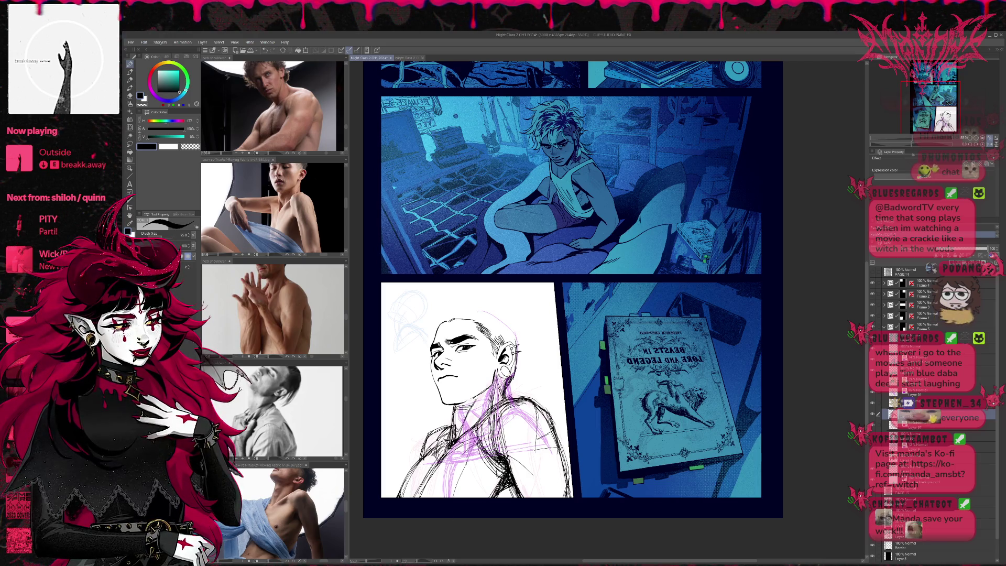
{"action": "key", "text": "e"}
{"action": "mouse_move", "coordinate": [413, 466]}
{"action": "left_mouse_down"}
{"action": "mouse_move", "coordinate": [440, 492]}
{"action": "mouse_move", "coordinate": [418, 509]}
{"action": "left_mouse_up"}
{"action": "key", "text": "p"}
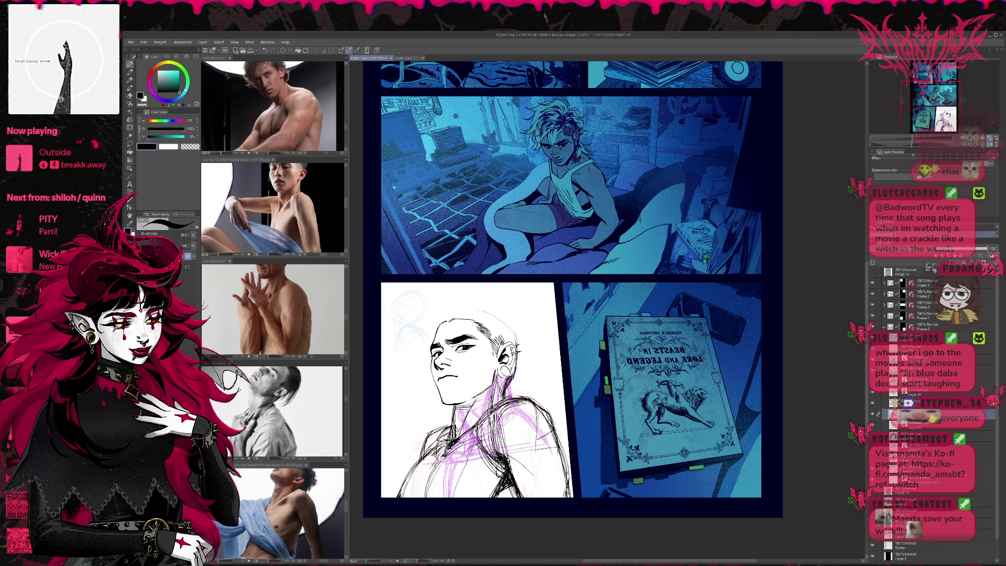
{"action": "left_click_drag", "start_coordinate": [416, 496], "coordinate": [403, 464]}
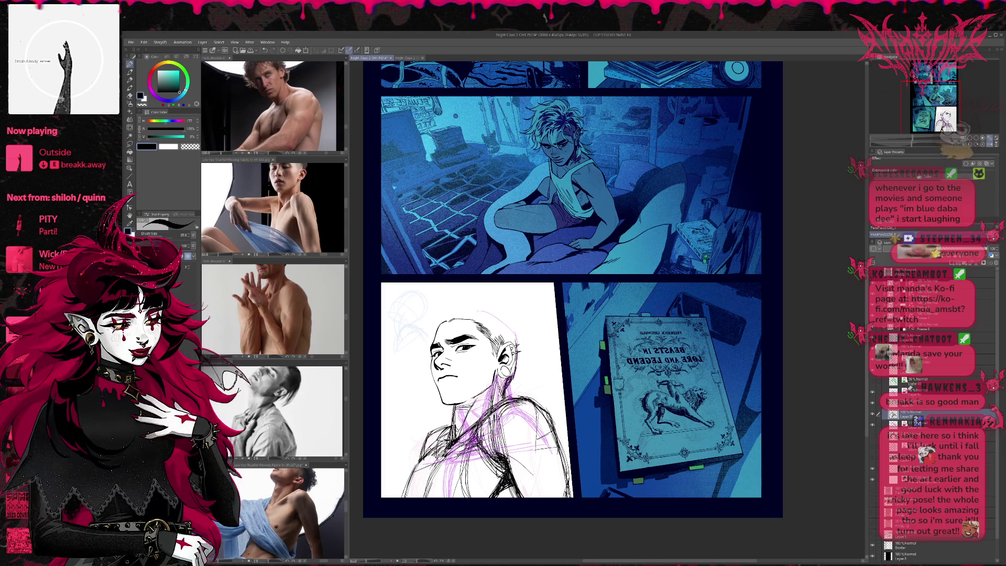
Step: Sketch more torso lines across the shoulder and body using the mirrored view, then flip back
{"action": "left_click_drag", "start_coordinate": [487, 418], "coordinate": [419, 461]}
{"action": "key", "text": "h"}
{"action": "scroll", "coordinate": [500, 286], "scroll_direction": "up", "scroll_amount": 2}
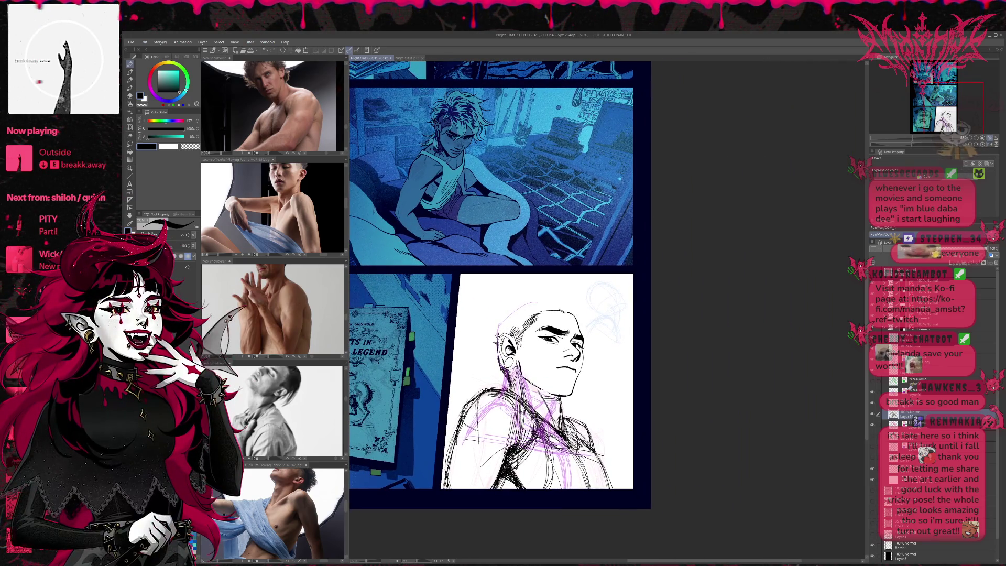
{"action": "left_click_drag", "start_coordinate": [568, 419], "coordinate": [602, 477]}
{"action": "left_click_drag", "start_coordinate": [578, 440], "coordinate": [611, 487]}
{"action": "left_click_drag", "start_coordinate": [561, 423], "coordinate": [588, 455]}
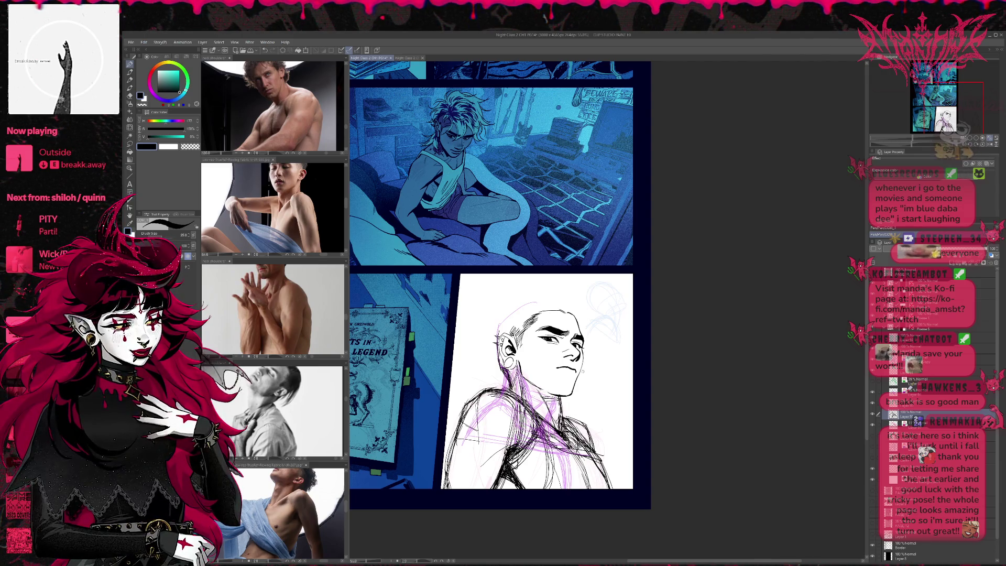
{"action": "key", "text": "h"}
Step: Turn the torso sketch layer blue with Layer Color and hide the purple sketch layer
{"action": "scroll", "coordinate": [608, 286], "scroll_direction": "up", "scroll_amount": 2}
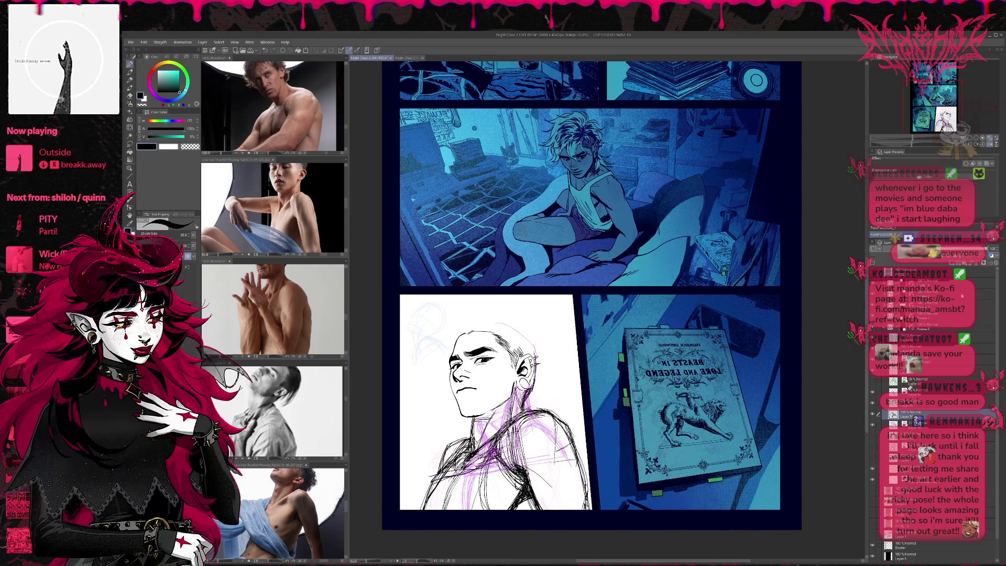
{"action": "left_click", "coordinate": [993, 256]}
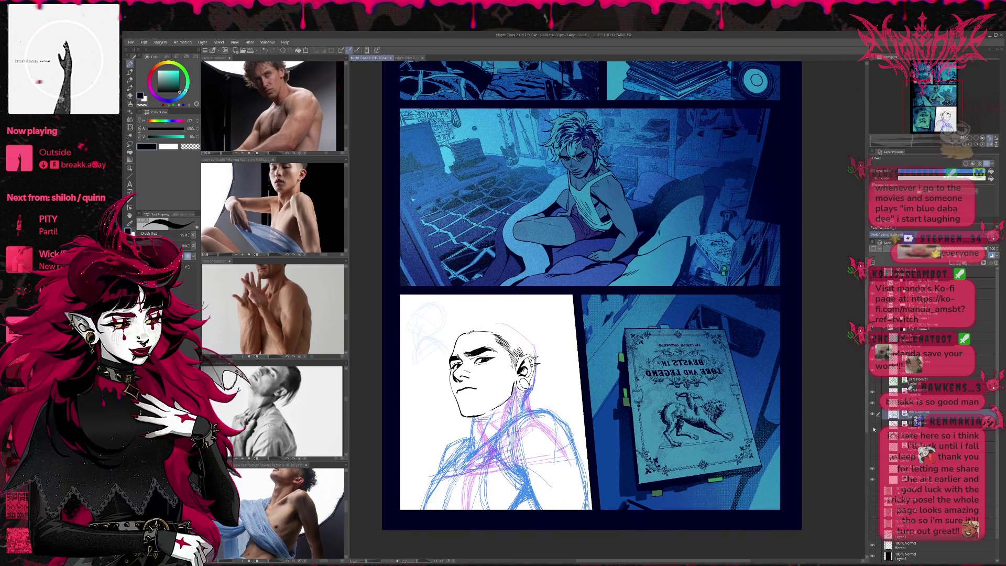
{"action": "left_click", "coordinate": [873, 401]}
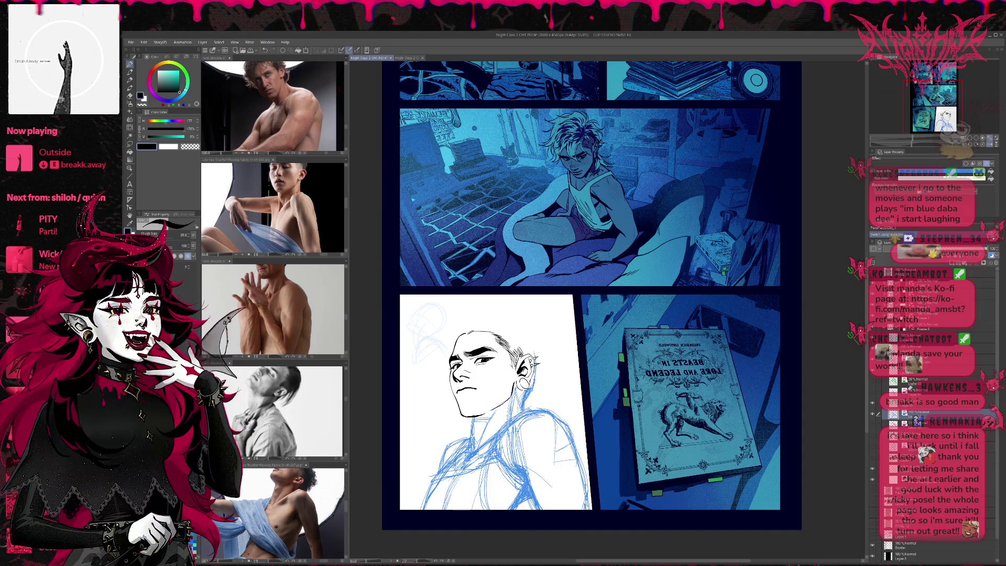
{"action": "key", "text": "j"}
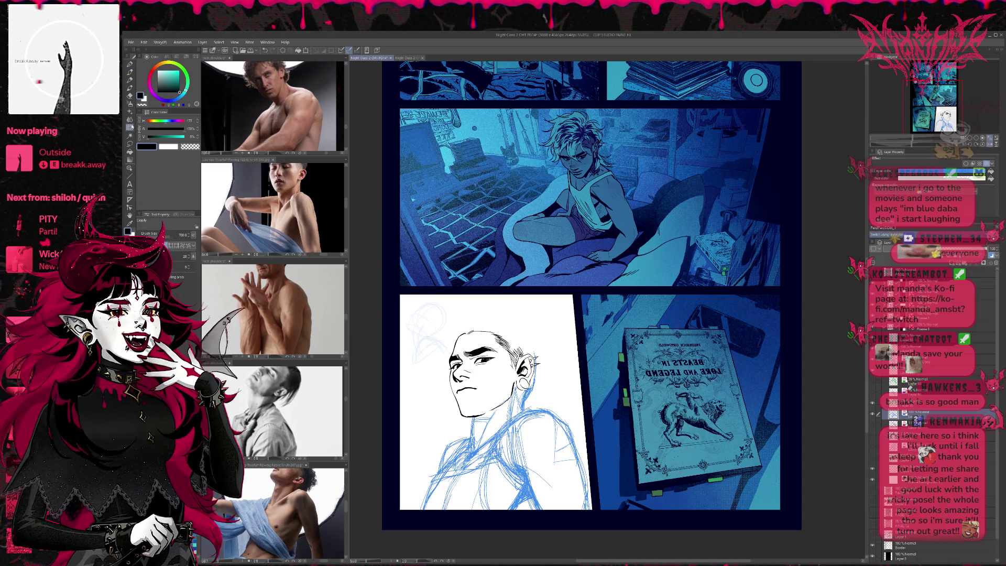
{"action": "key", "text": "bracketright"}
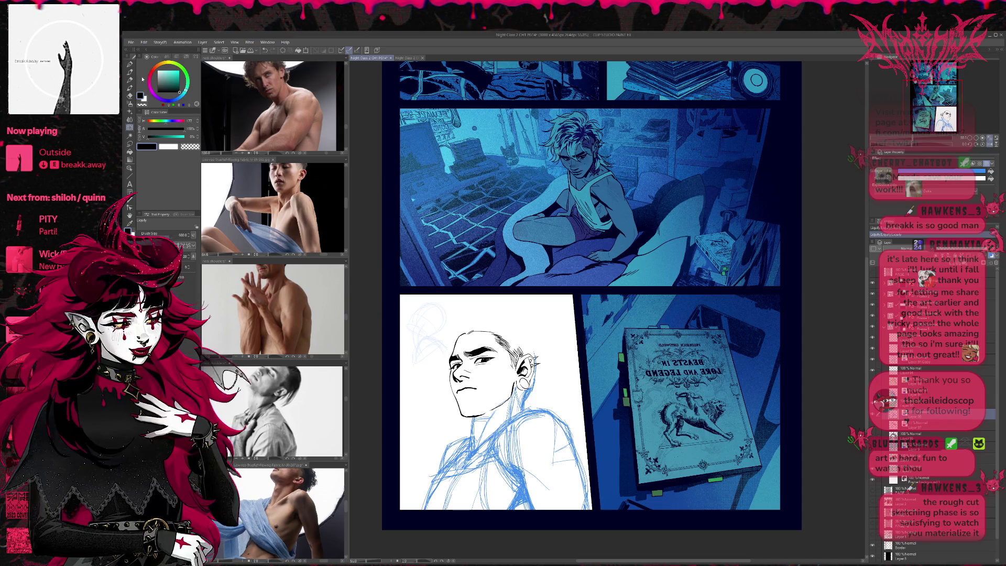
{"action": "left_click", "coordinate": [131, 63]}
{"action": "left_click", "coordinate": [131, 63]}
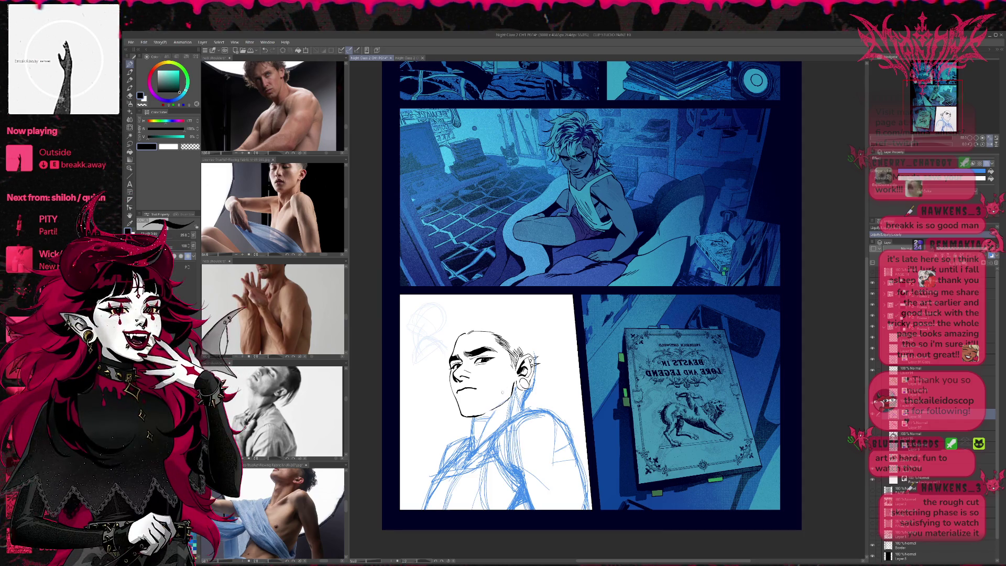
{"action": "key", "text": "p"}
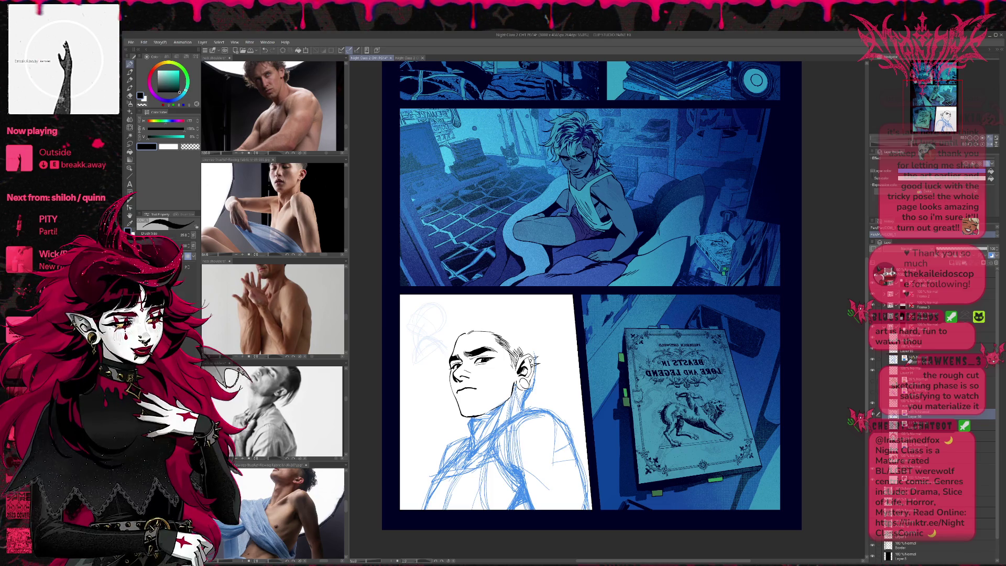
{"action": "left_click", "coordinate": [319, 390]}
{"action": "scroll", "coordinate": [319, 389], "scroll_direction": "down", "scroll_amount": 5}
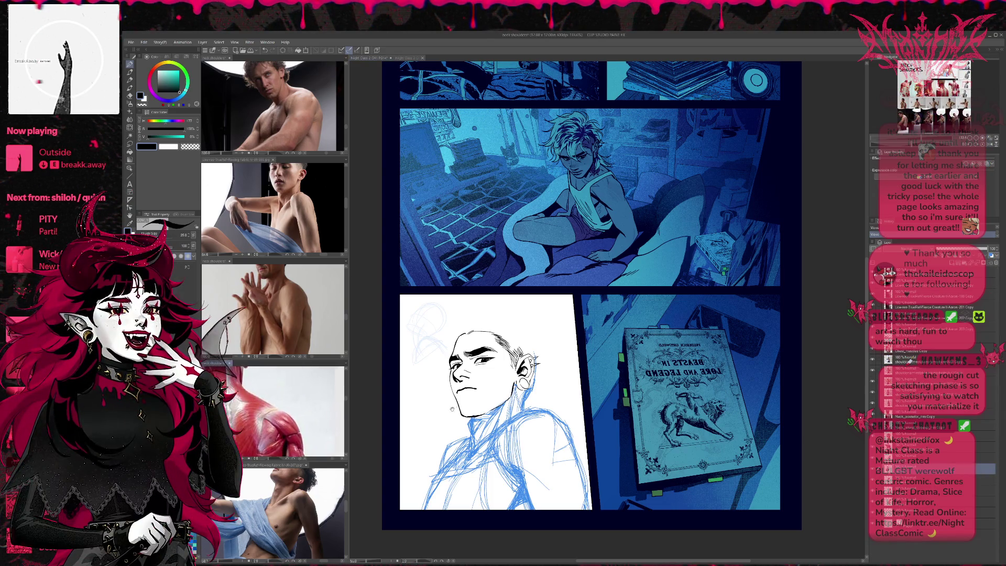
{"action": "scroll", "coordinate": [273, 412], "scroll_direction": "down", "scroll_amount": 5}
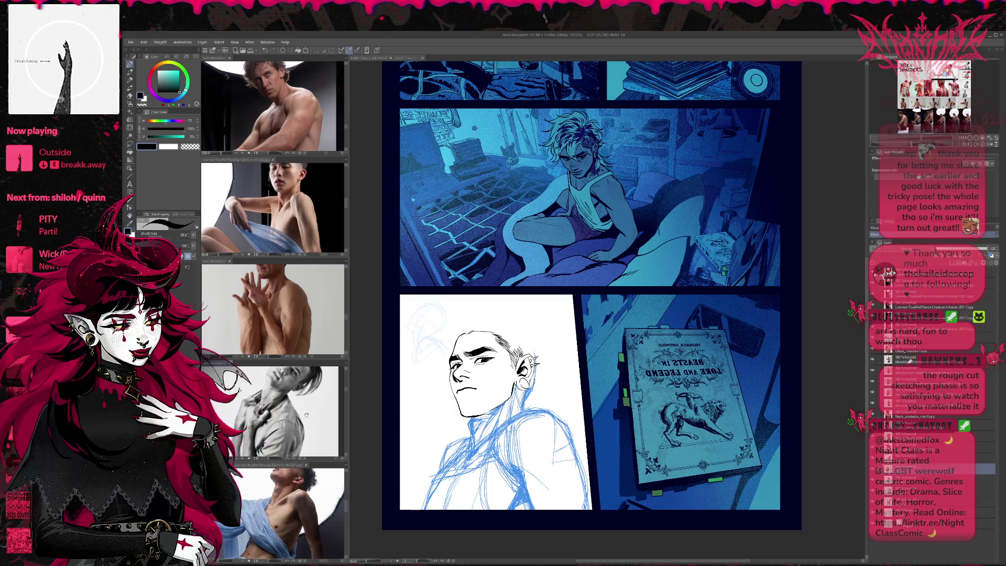
{"action": "scroll", "coordinate": [272, 412], "scroll_direction": "down", "scroll_amount": 5}
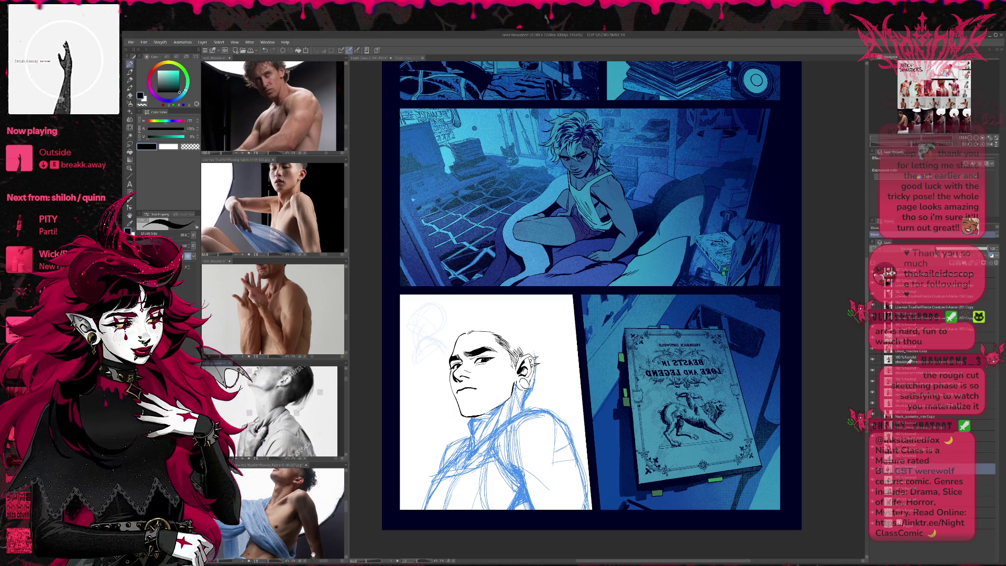
{"action": "key", "text": "ctrl+Tab"}
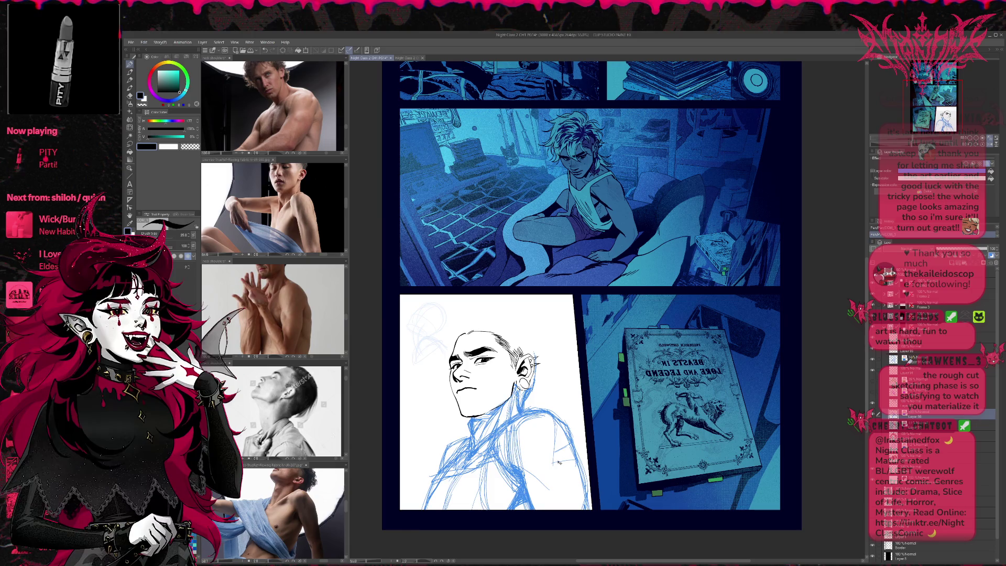
Step: With Ctrl+T, nudge the blue torso sketch slightly left and tilt it slightly clockwise
{"action": "key", "text": "ctrl+t"}
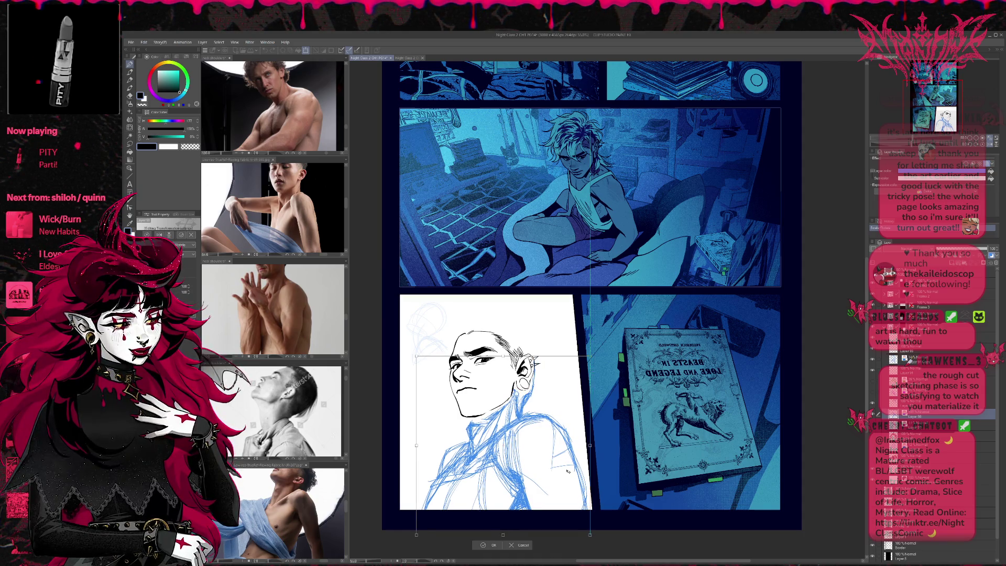
{"action": "left_click_drag", "start_coordinate": [568, 471], "coordinate": [566, 483]}
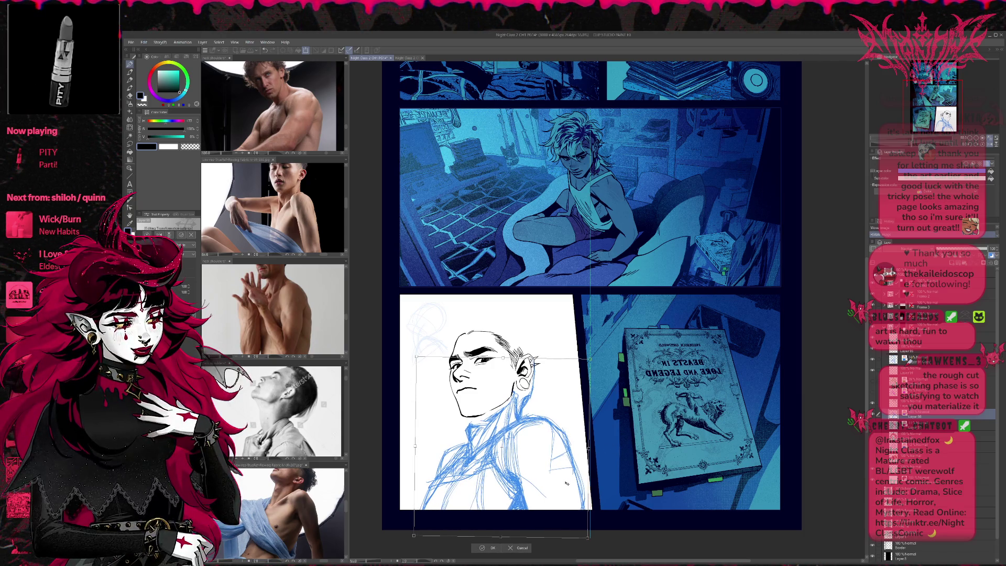
{"action": "mouse_move", "coordinate": [567, 483]}
{"action": "left_mouse_down"}
{"action": "mouse_move", "coordinate": [571, 476]}
{"action": "mouse_move", "coordinate": [562, 491]}
{"action": "mouse_move", "coordinate": [603, 477]}
{"action": "mouse_move", "coordinate": [553, 498]}
{"action": "mouse_move", "coordinate": [565, 491]}
{"action": "left_mouse_up"}
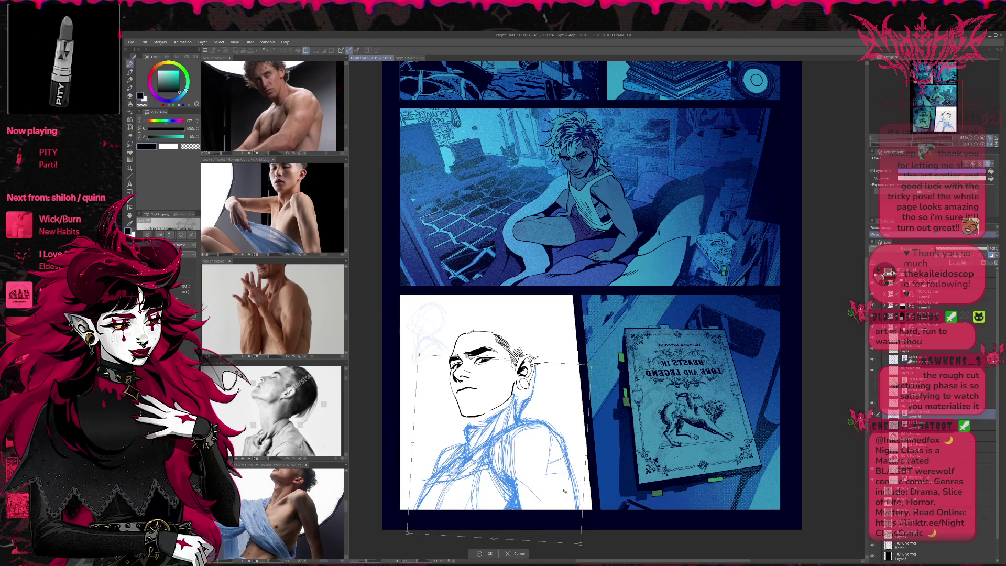